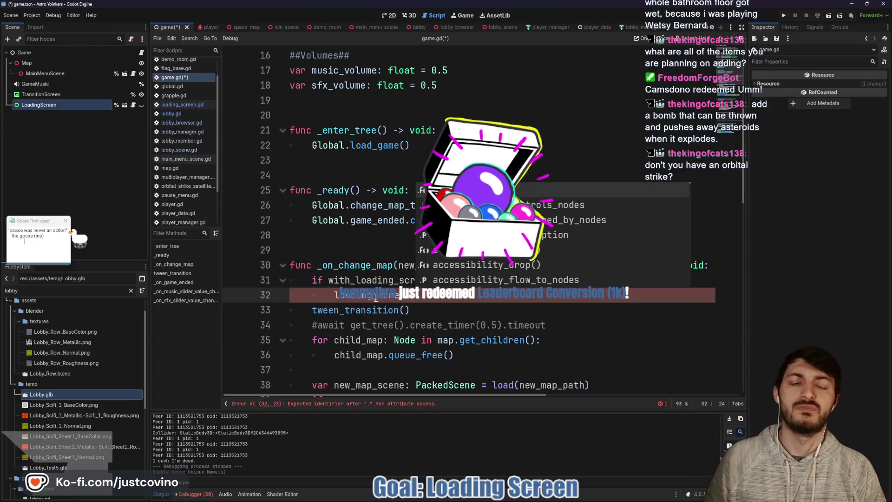
# Call load_map(new_map_path) on line 32 and add an else: branch after it
pyautogui.write('loa')
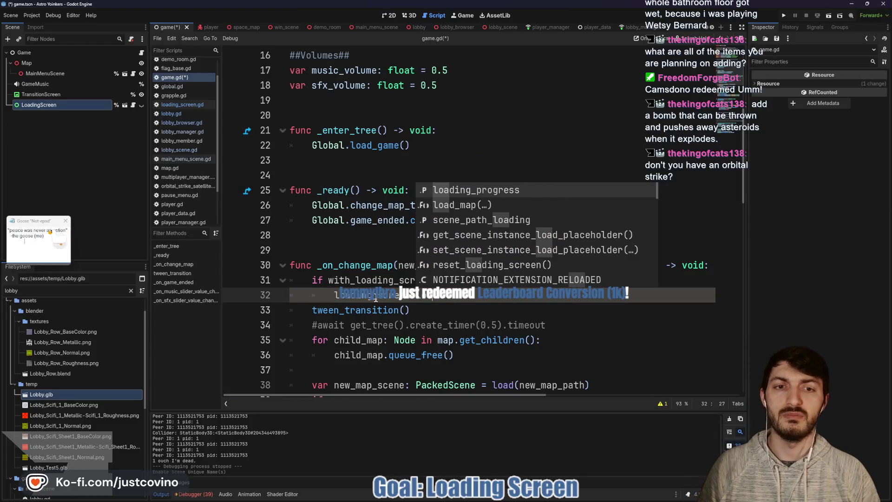
pyautogui.press('Return')
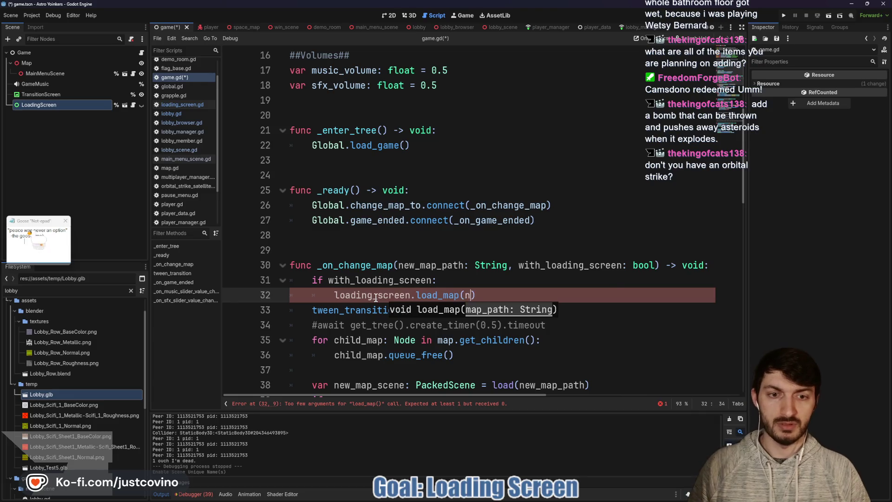
pyautogui.write('ew')
pyautogui.press('Return')
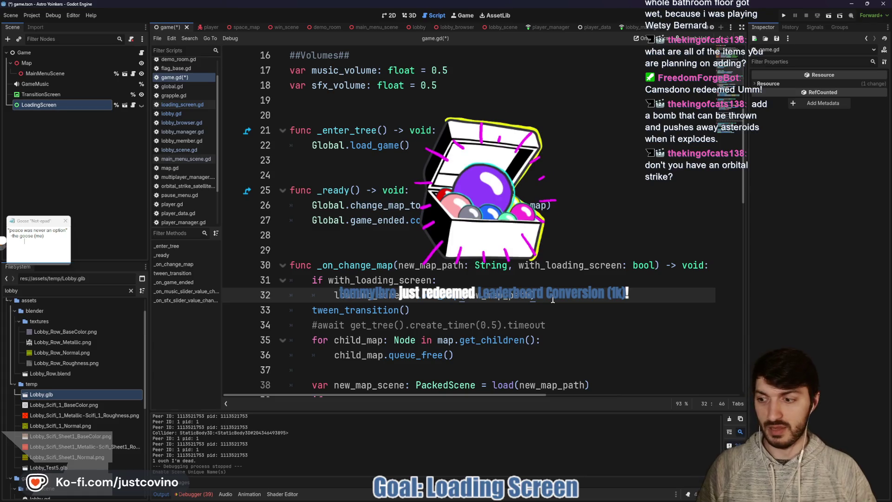
pyautogui.press('Return')
pyautogui.write('else:')
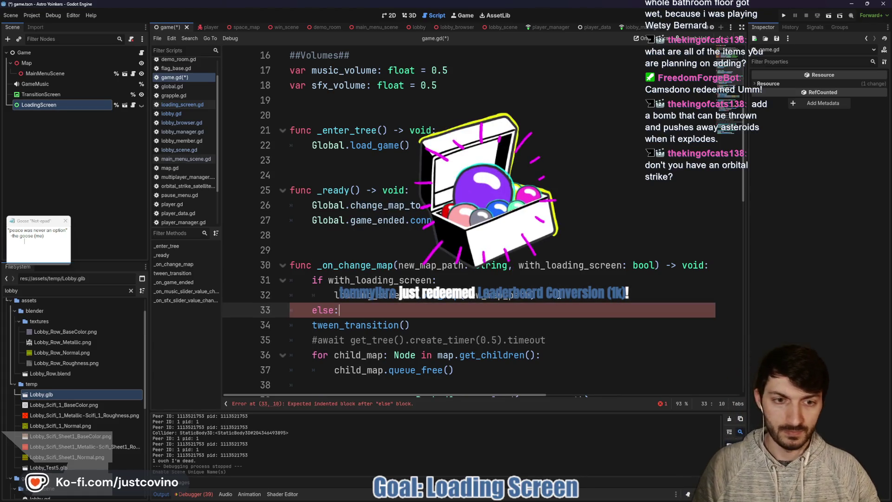
# Indent the old transition code on lines 35–45 under else, save, and run the project
pyautogui.press('Up')
pyautogui.press('End')
pyautogui.press('Return')
pyautogui.scroll(-5, 509, 285)
pyautogui.moveTo(483, 265)
pyautogui.mouseDown()
pyautogui.moveTo(296, 145)
pyautogui.moveTo(296, 119)
pyautogui.mouseUp()
pyautogui.press('Tab')
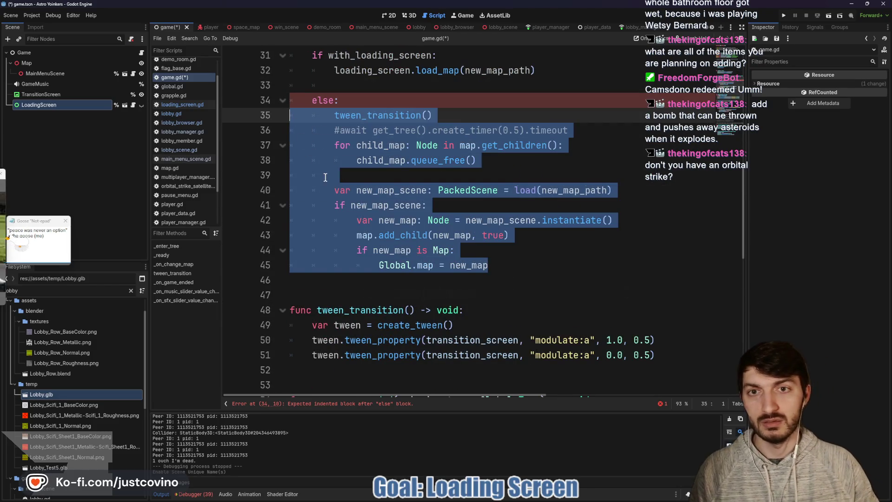
pyautogui.click(386, 176)
pyautogui.hotkey('ctrl', 's')
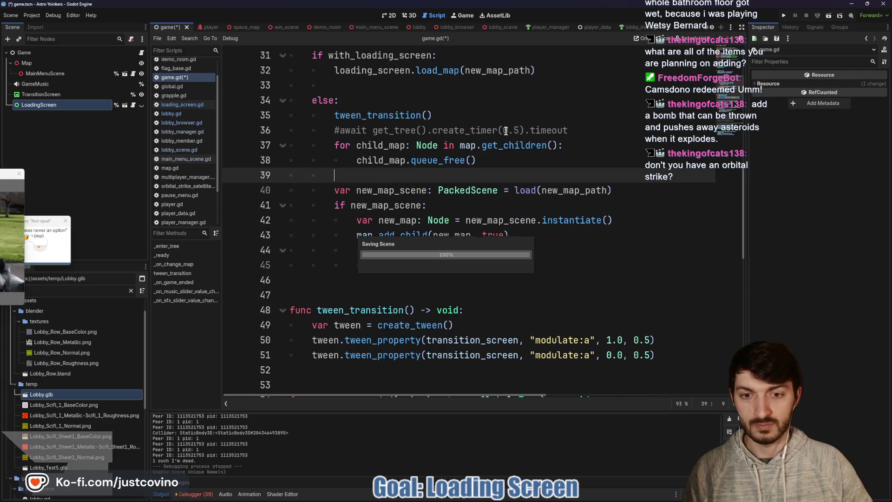
pyautogui.click(783, 18)
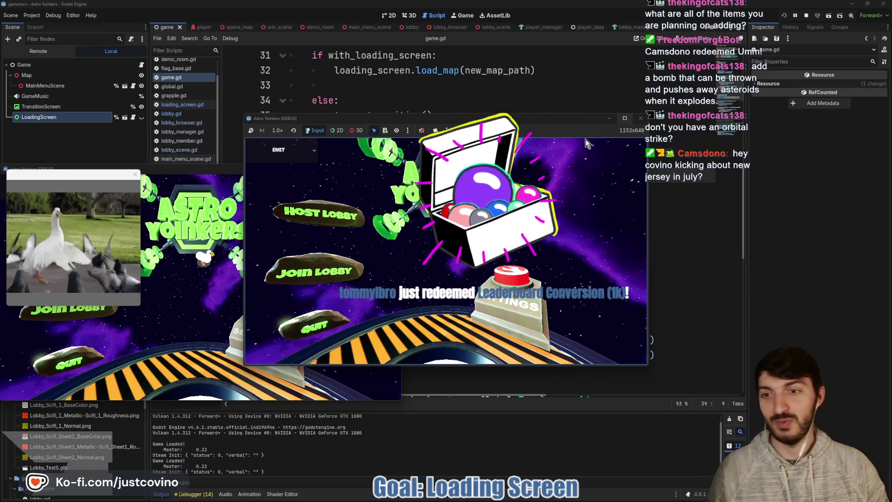
# Arrange the two game windows side by side and host a private lobby in the left one
pyautogui.moveTo(195, 168)
pyautogui.mouseDown()
pyautogui.moveTo(534, 120)
pyautogui.moveTo(383, 116)
pyautogui.mouseUp()
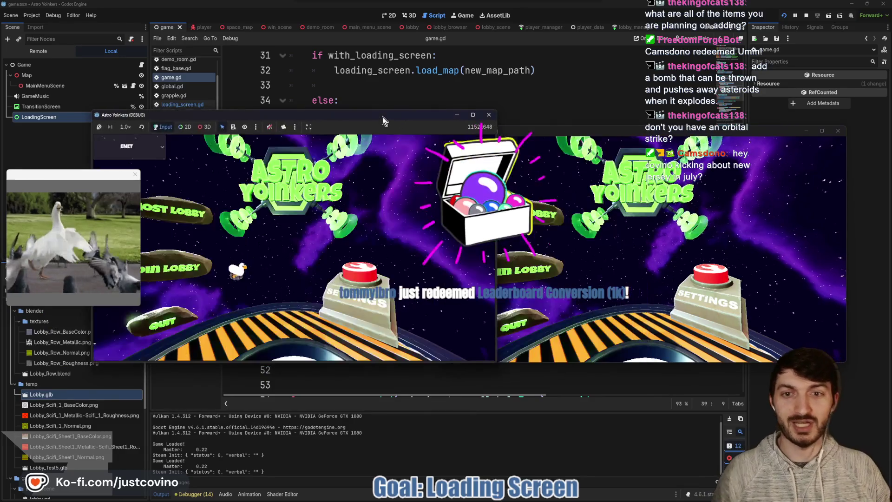
pyautogui.moveTo(548, 133); pyautogui.dragTo(600, 129)
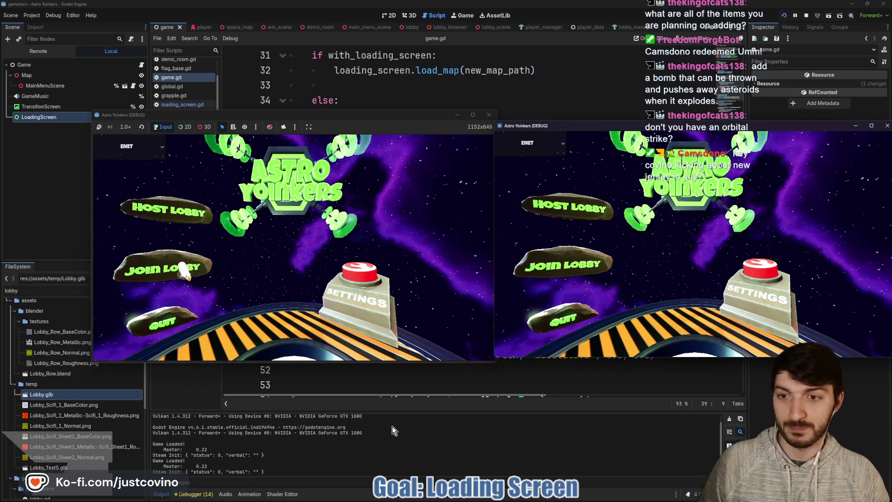
pyautogui.moveTo(396, 118); pyautogui.dragTo(371, 118)
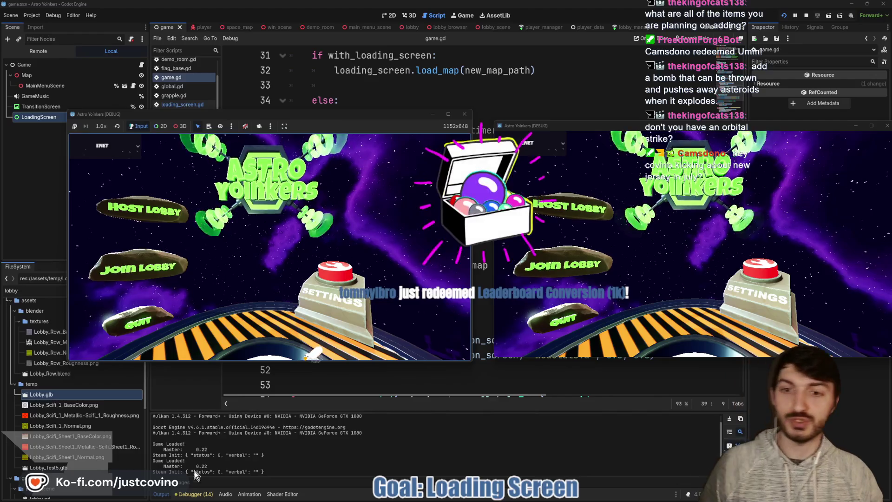
pyautogui.click(143, 216)
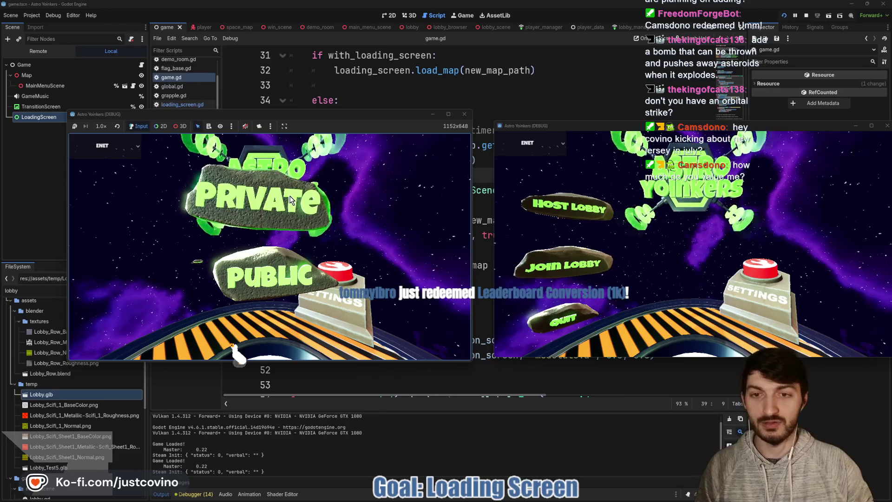
pyautogui.click(310, 199)
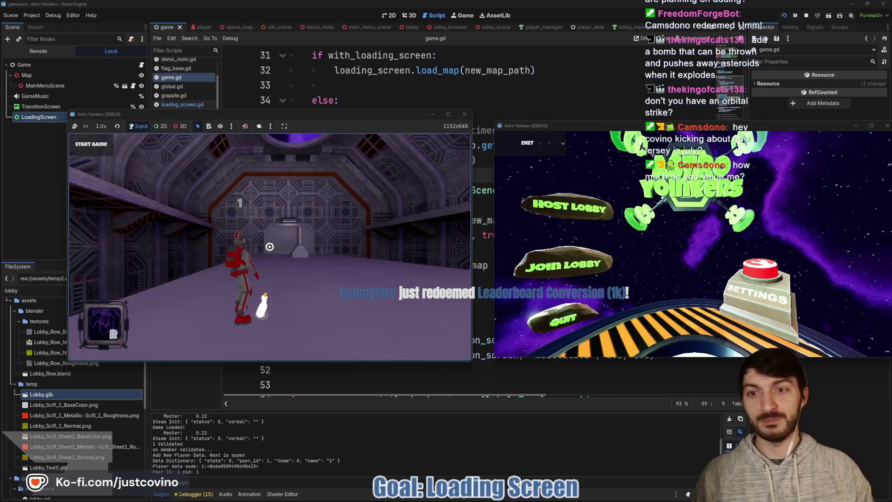
# Join lobby 0 from the right game, then stop both running instances with F8
pyautogui.moveTo(407, 254)
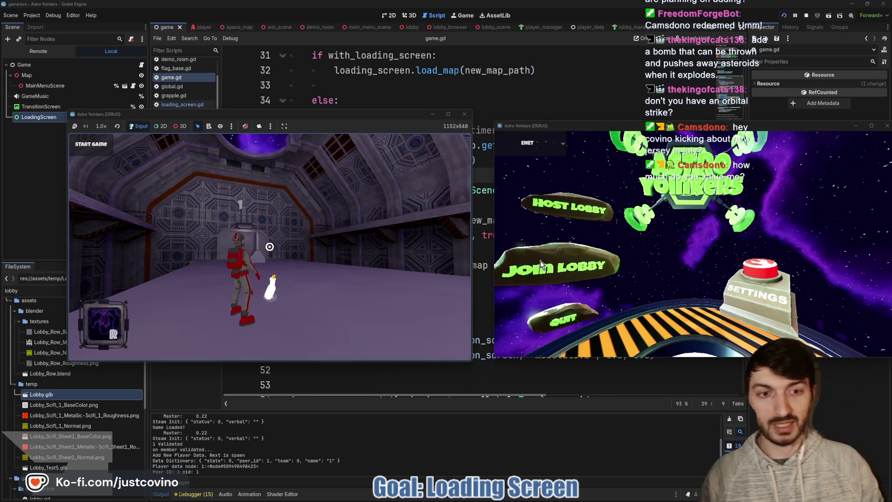
pyautogui.click(540, 261)
pyautogui.click(739, 163)
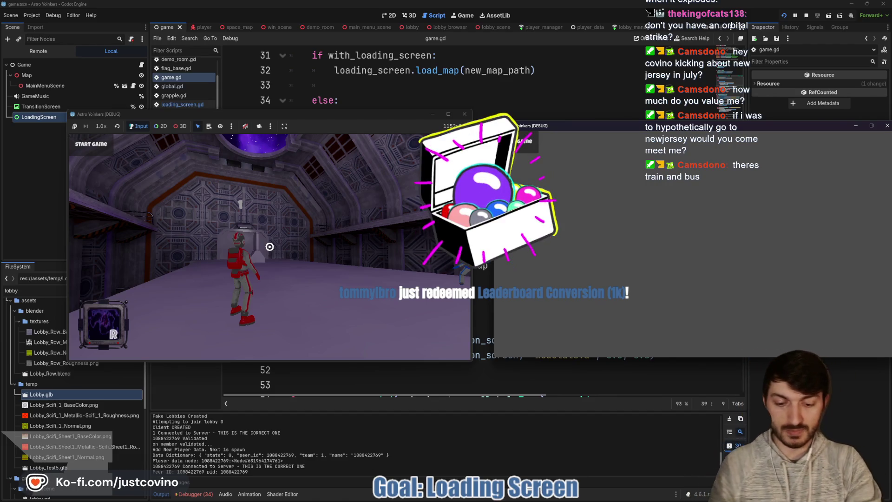
pyautogui.press('F8')
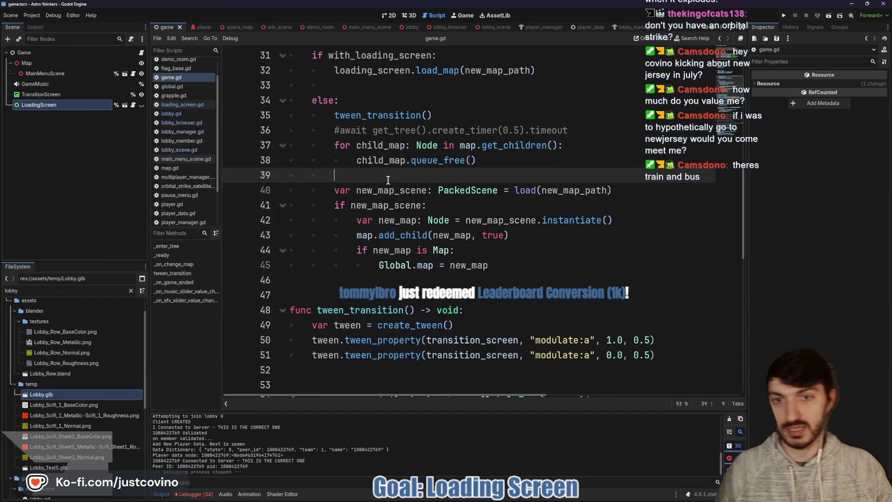
# Read the Debugger's Errors in an enlarged panel, end on Session 1, then open loading_screen.gd
pyautogui.click(354, 297)
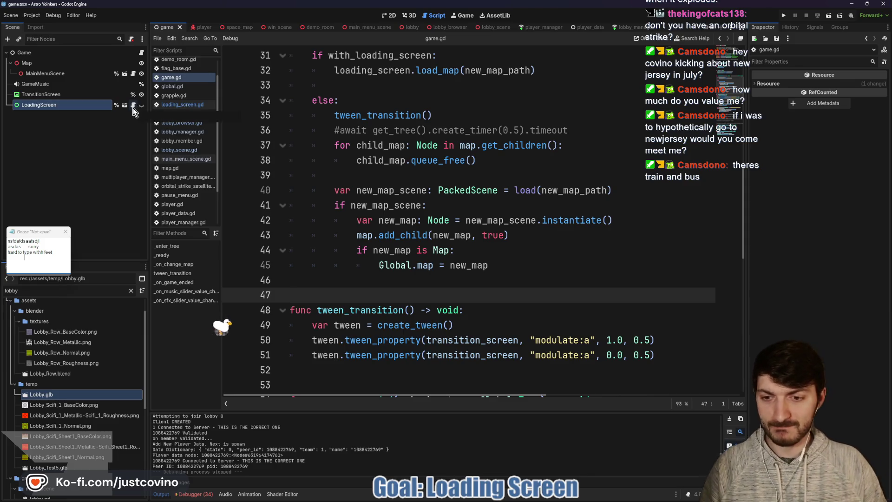
pyautogui.click(203, 494)
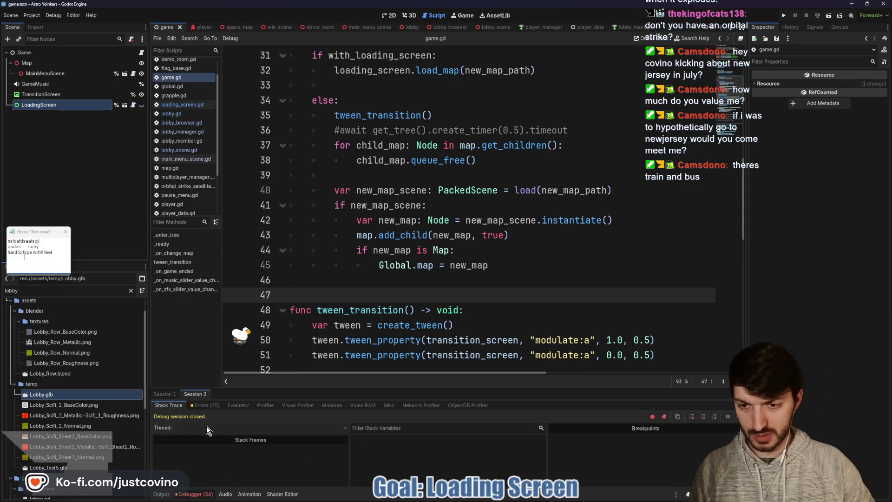
pyautogui.click(203, 406)
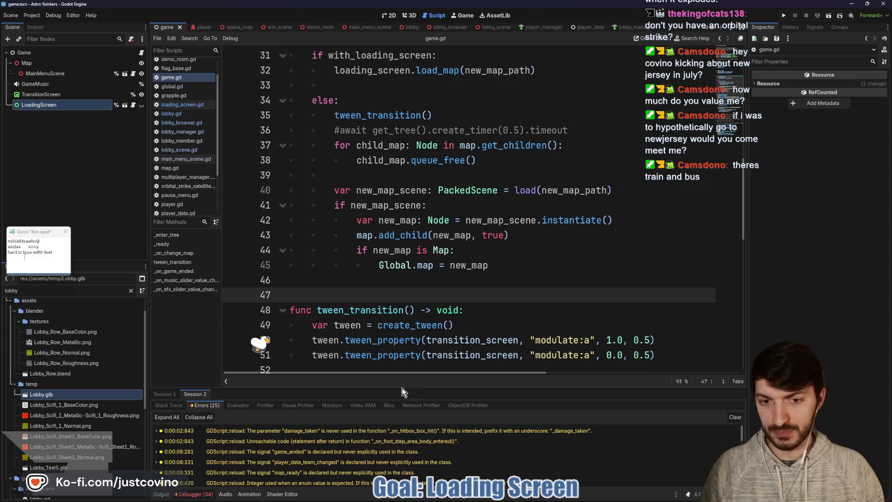
pyautogui.moveTo(406, 389); pyautogui.dragTo(407, 226)
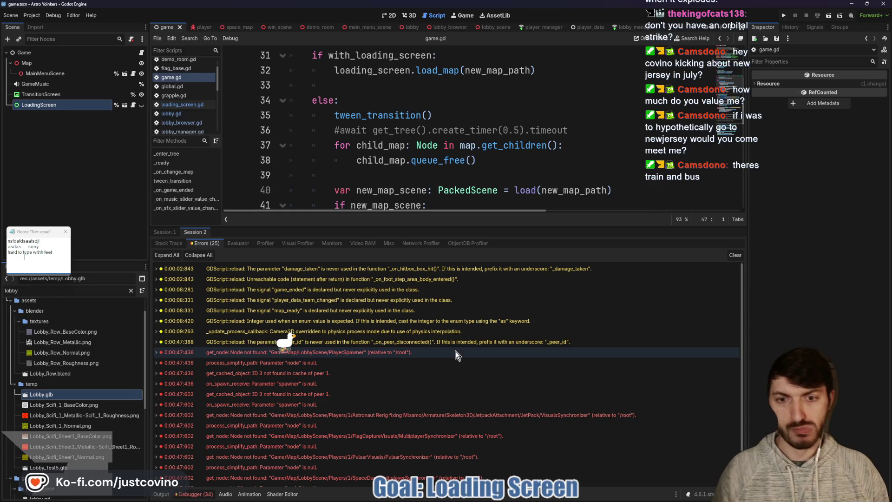
pyautogui.scroll(-3, 456, 356)
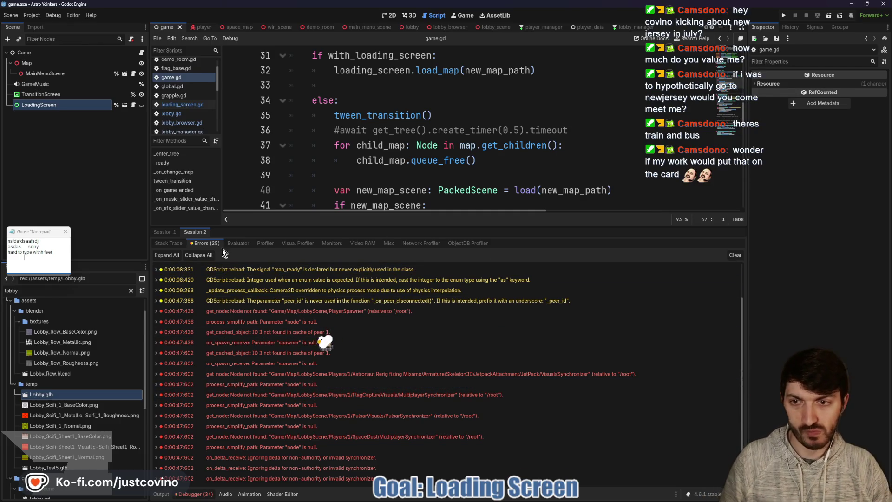
pyautogui.click(174, 234)
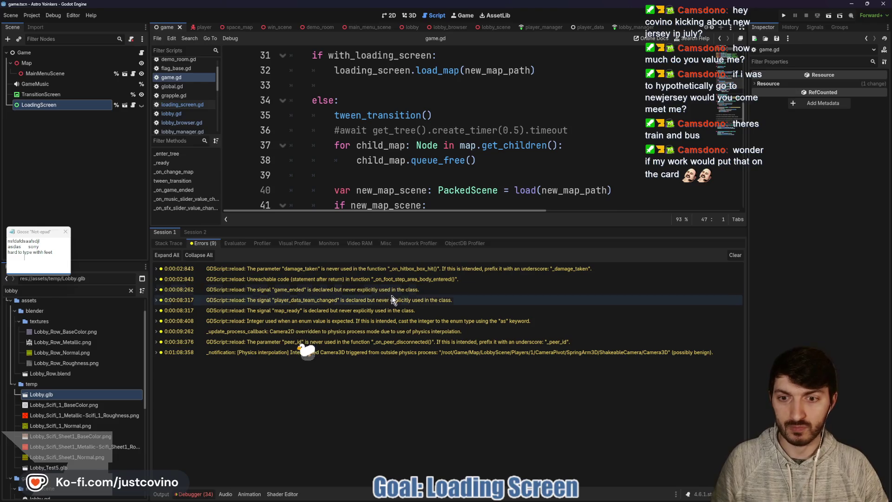
pyautogui.moveTo(468, 237); pyautogui.dragTo(492, 410)
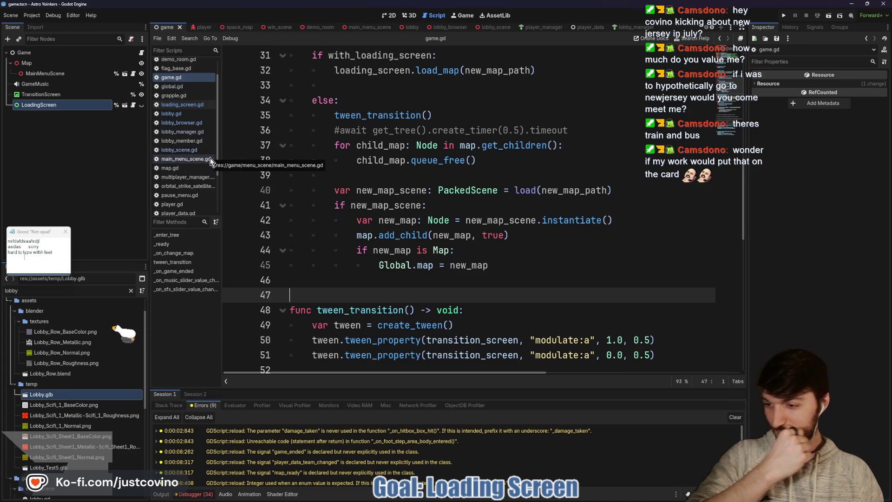
pyautogui.click(184, 105)
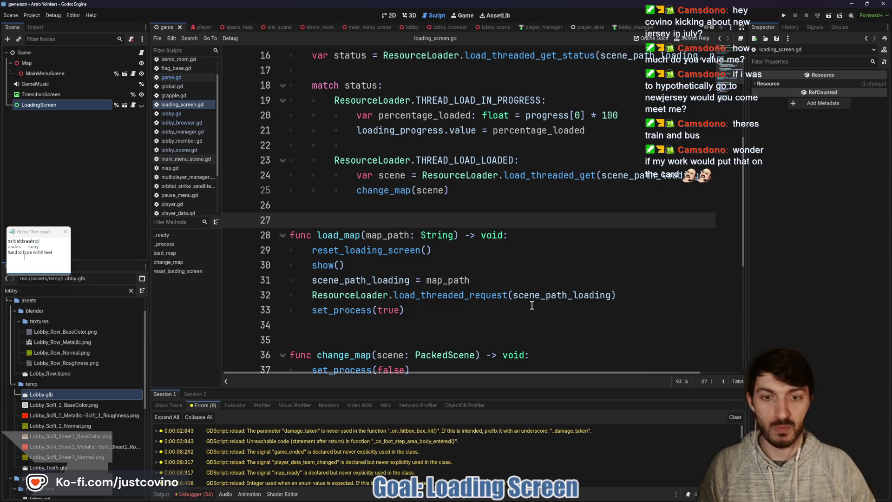
# Scroll through loading_screen.gd's load_map, change_map and threaded-load status code
pyautogui.scroll(-1, 516, 297)
pyautogui.scroll(-1, 417, 257)
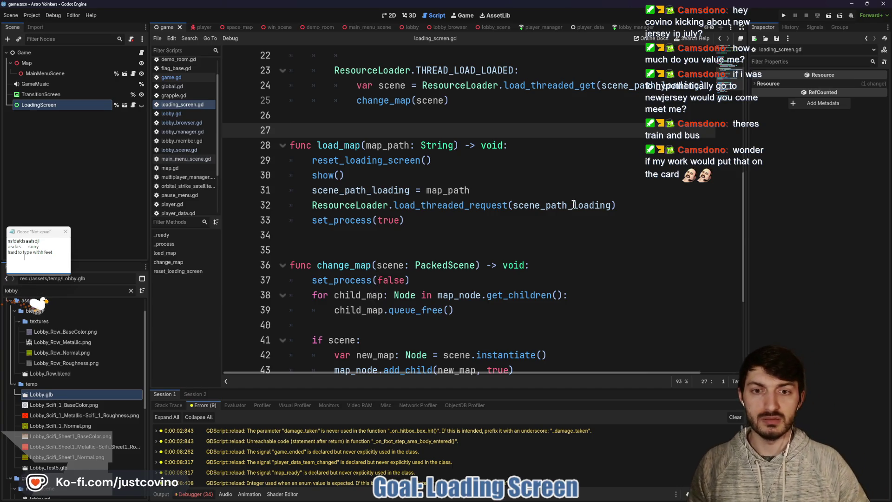
pyautogui.scroll(1, 547, 220)
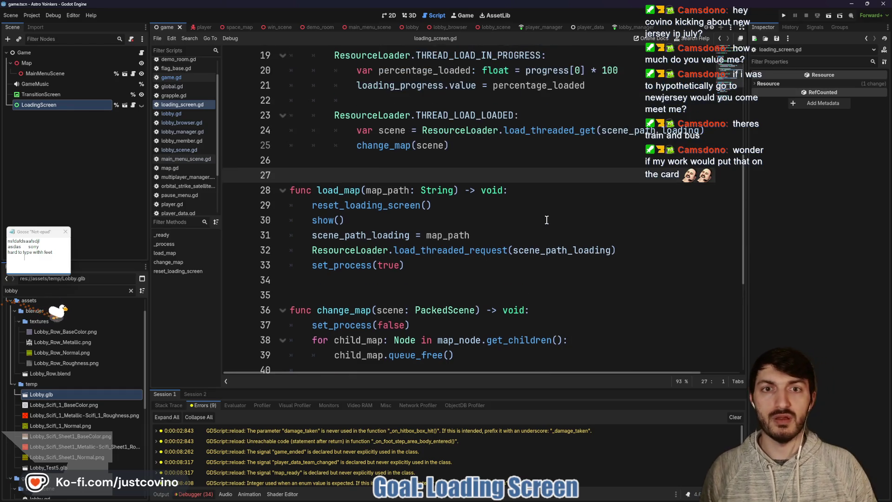
pyautogui.scroll(-1, 541, 221)
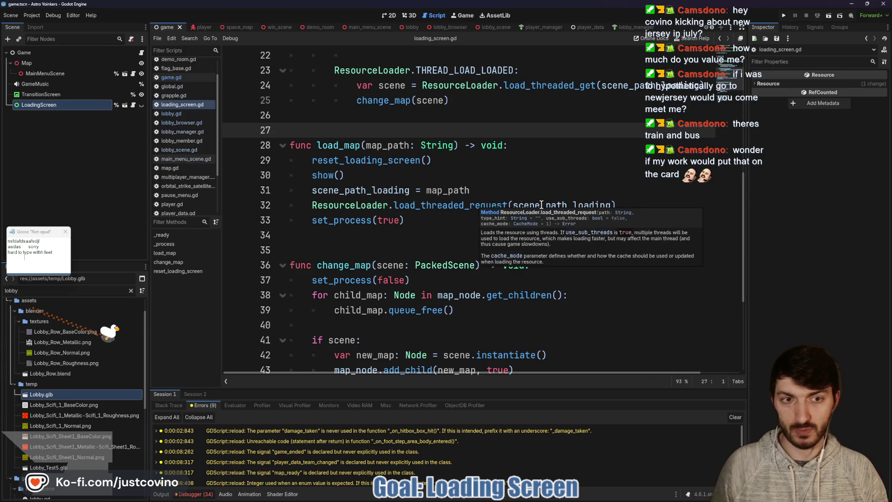
pyautogui.scroll(3, 478, 253)
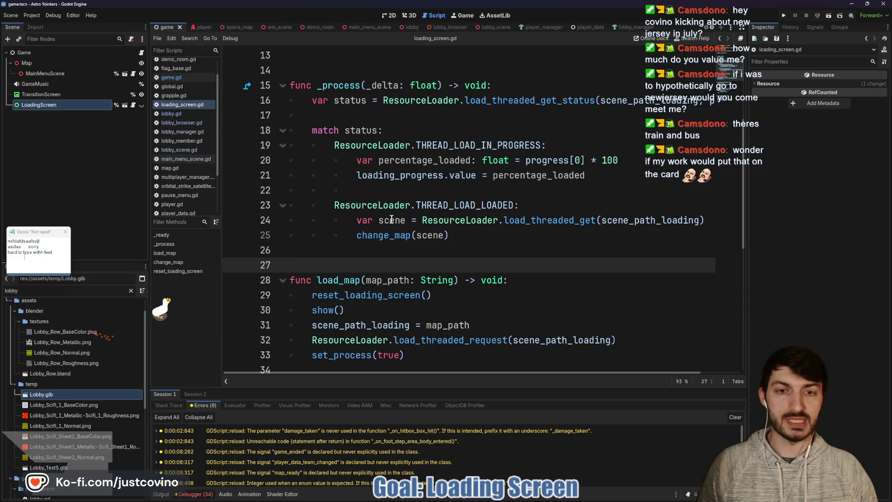
pyautogui.scroll(-3, 411, 219)
pyautogui.scroll(-1, 400, 232)
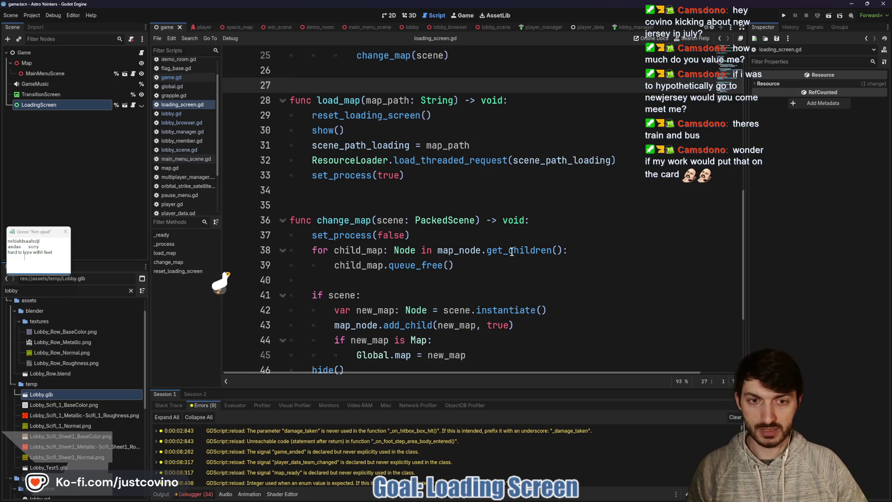
pyautogui.scroll(-1, 493, 246)
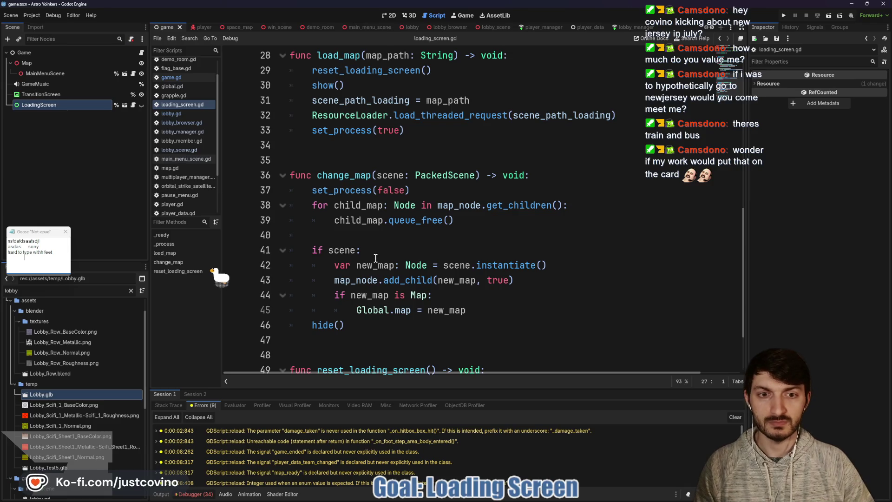
pyautogui.moveTo(497, 264)
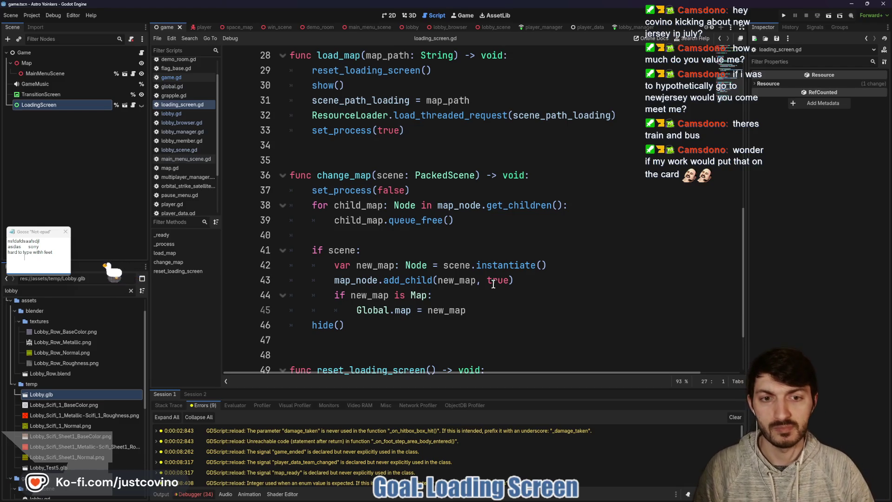
pyautogui.scroll(-2, 488, 283)
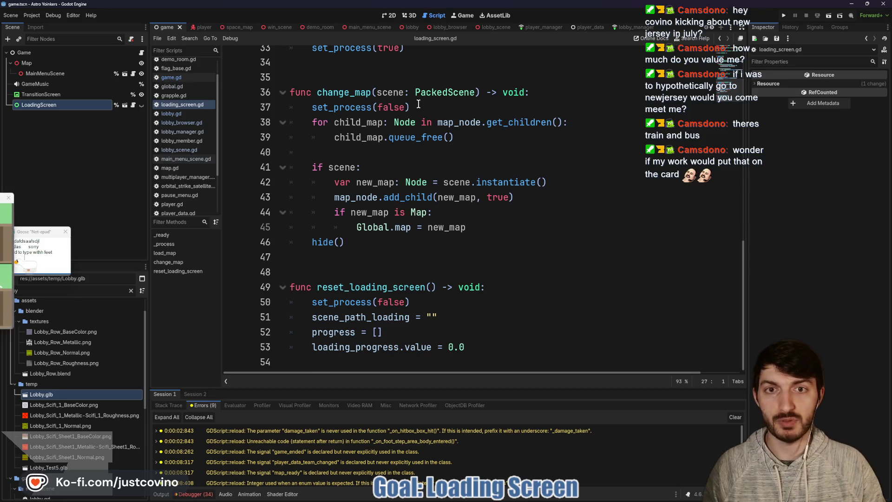
# Select set_process(false) in change_map, place the caret on line 22 in _process, and run the project
pyautogui.click(344, 108)
pyautogui.hotkey('shift', 'Home')
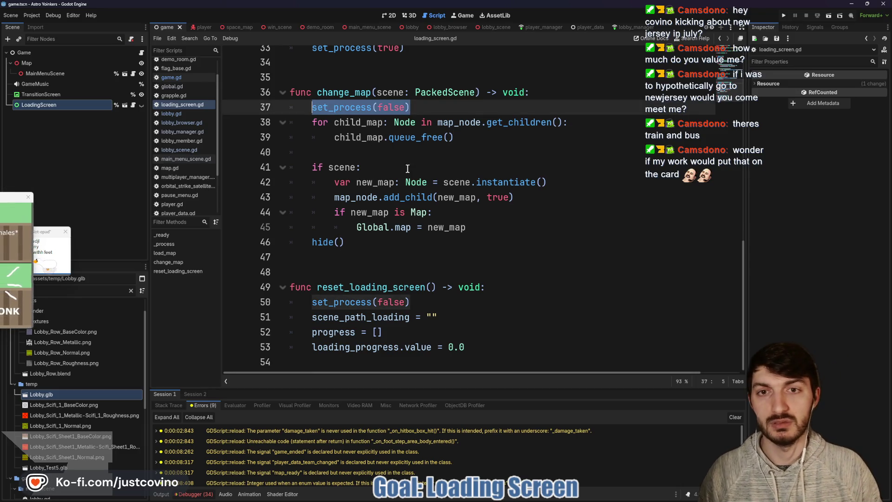
pyautogui.scroll(4, 414, 174)
pyautogui.scroll(1, 414, 174)
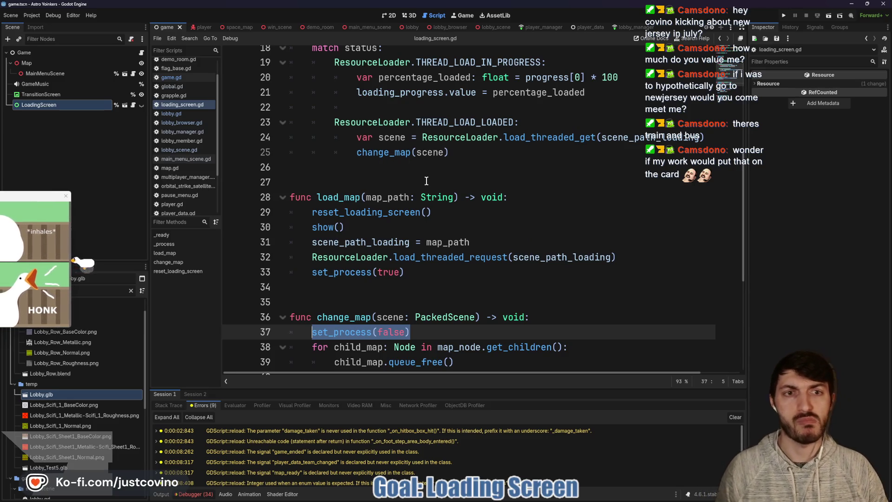
pyautogui.scroll(1, 407, 149)
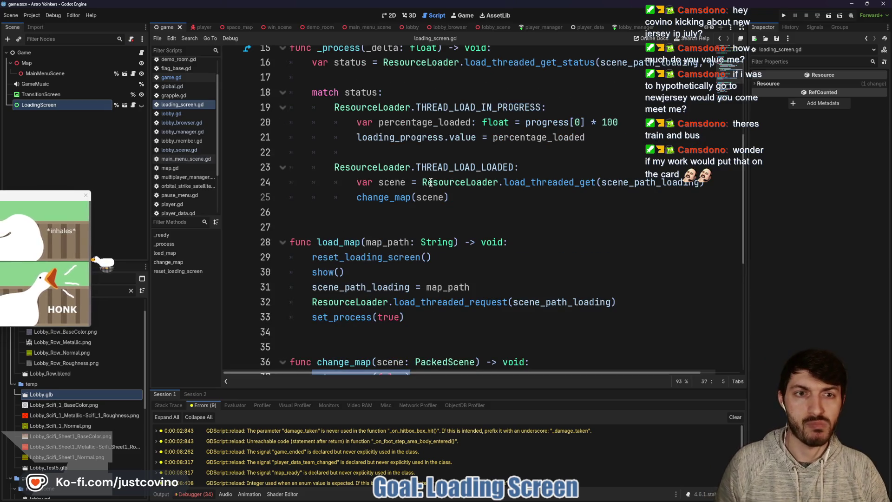
pyautogui.click(394, 155)
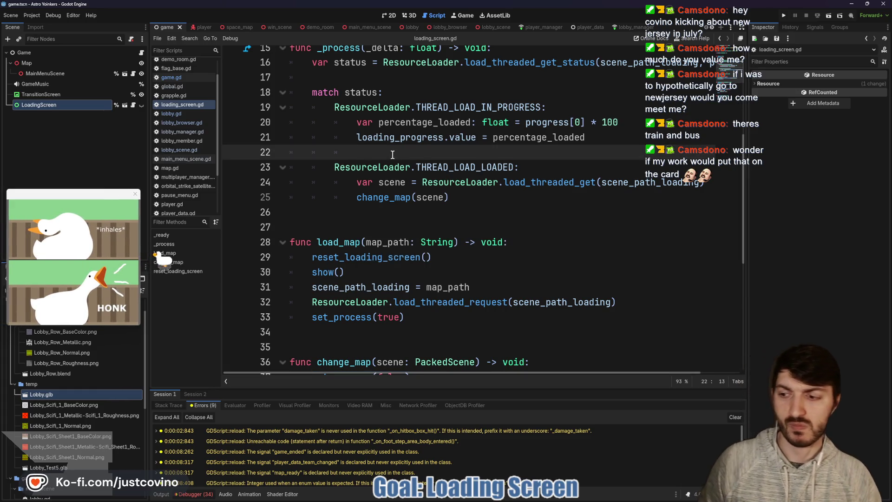
pyautogui.click(782, 16)
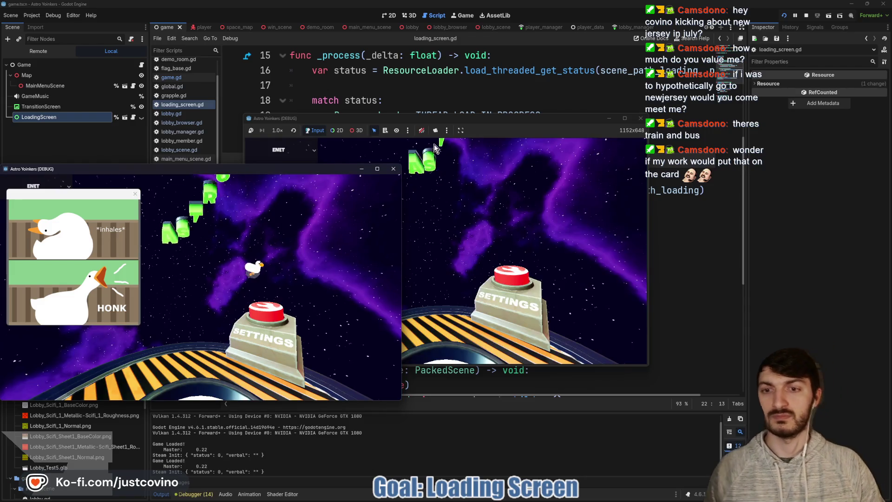
# Arrange the game windows and host a private lobby from the first instance
pyautogui.moveTo(293, 171)
pyautogui.mouseDown()
pyautogui.moveTo(469, 184)
pyautogui.moveTo(745, 134)
pyautogui.mouseUp()
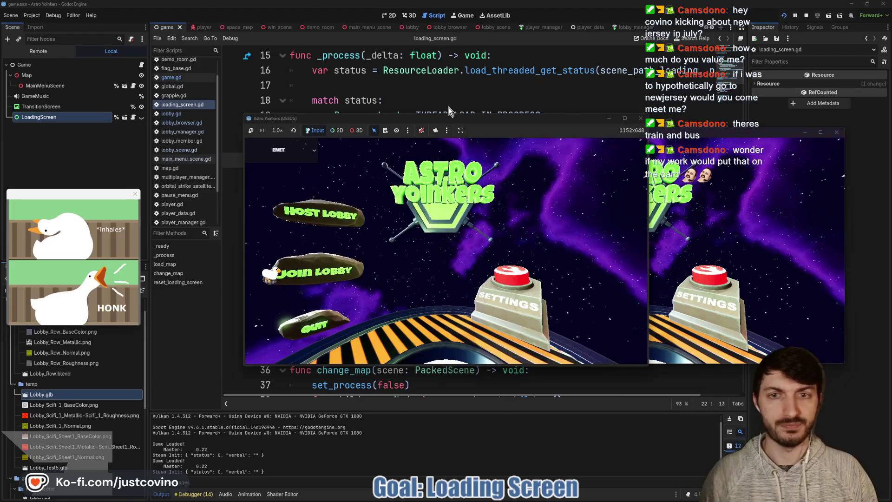
pyautogui.moveTo(520, 118); pyautogui.dragTo(391, 77)
pyautogui.click(188, 173)
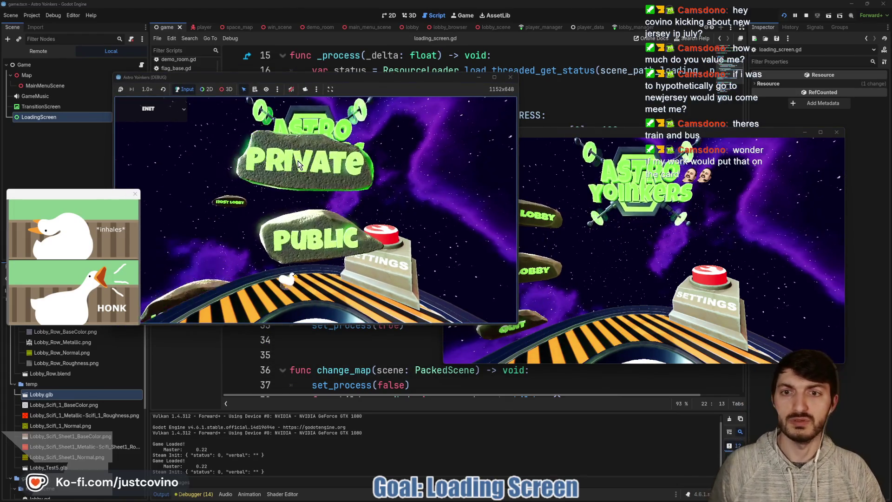
pyautogui.click(311, 163)
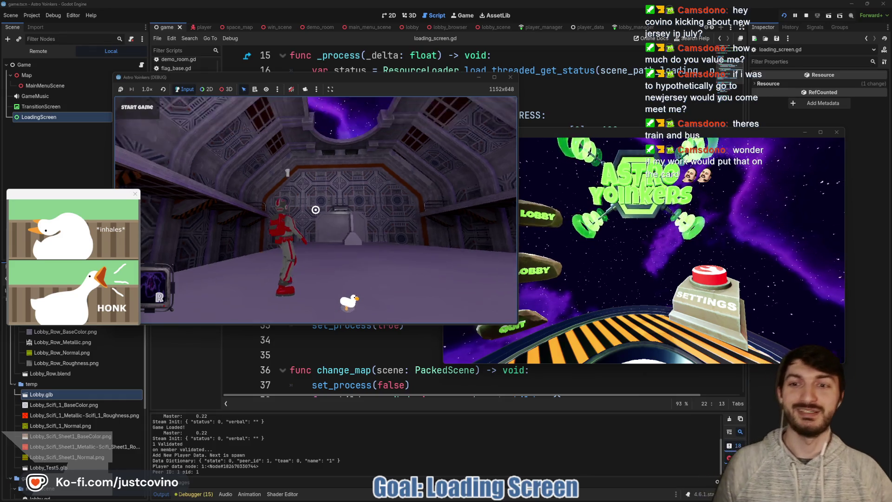
# Join lobby 0 from the second instance, move the host's character with W, and open the Debugger
pyautogui.moveTo(575, 136); pyautogui.dragTo(627, 84)
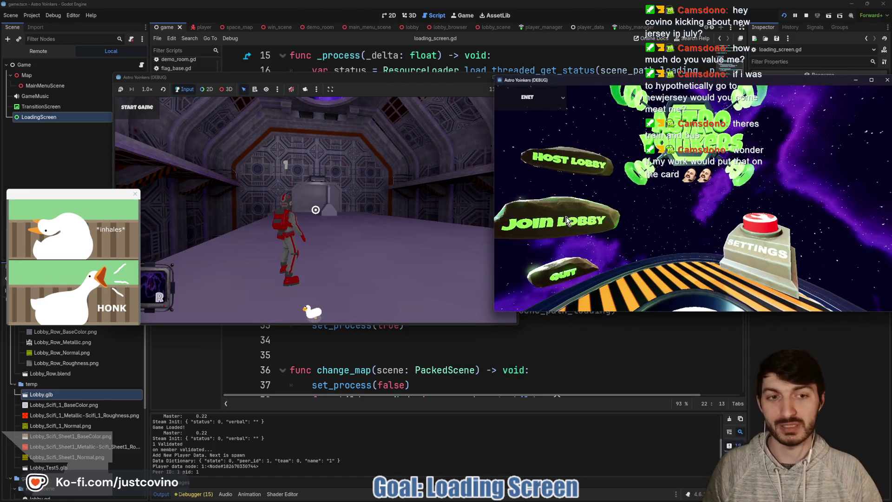
pyautogui.click(564, 219)
pyautogui.click(725, 122)
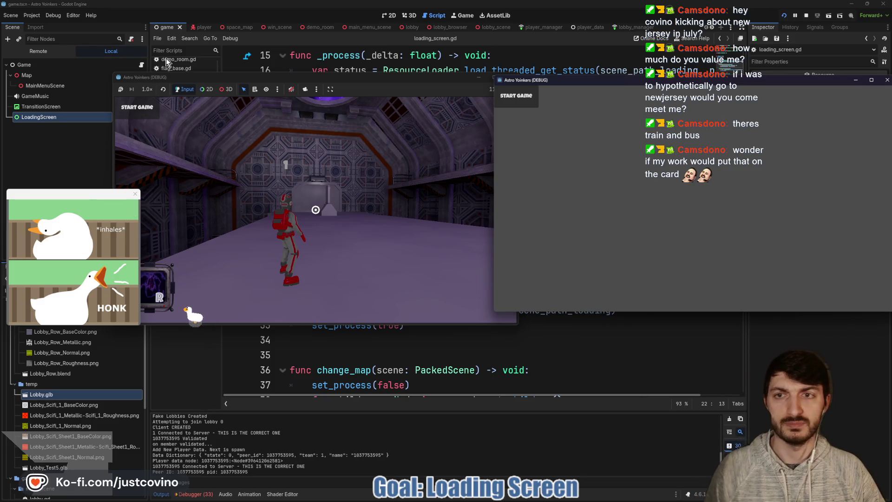
pyautogui.click(180, 81)
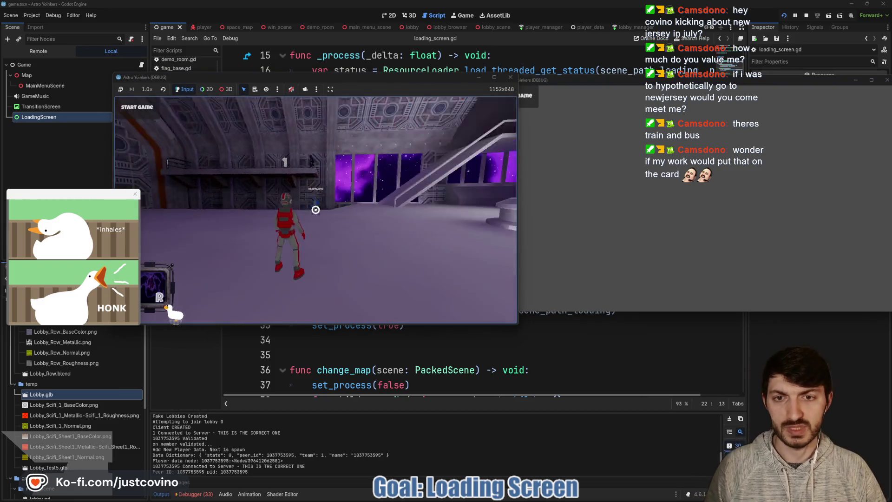
pyautogui.press('w')
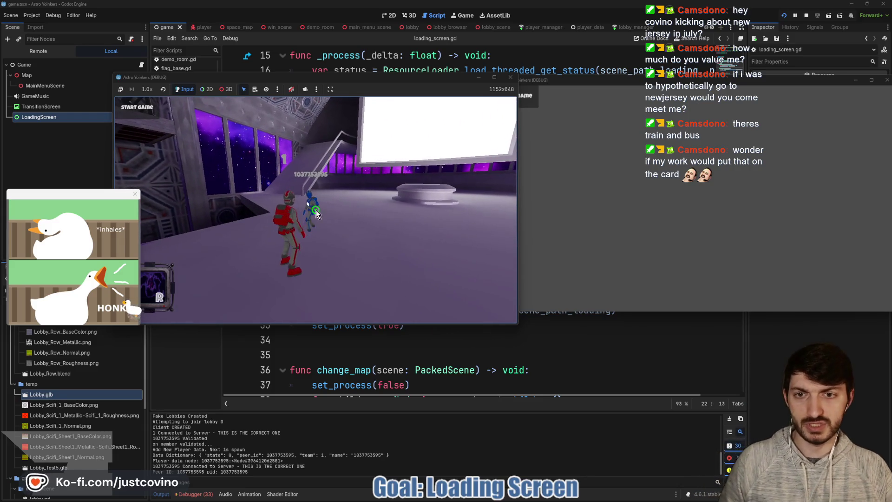
pyautogui.click(195, 495)
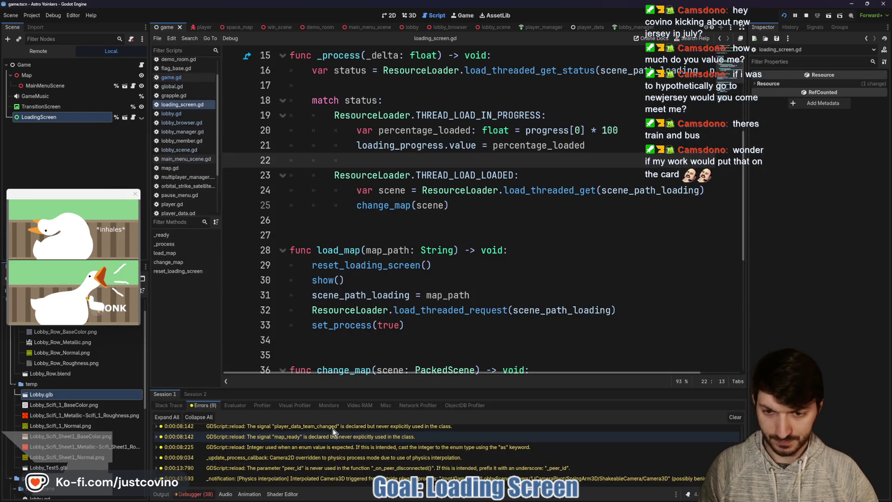
# Enlarge the Debugger, dismiss both popups, read Session 2's 29 errors, and show the Remote scene tree
pyautogui.moveTo(325, 389); pyautogui.dragTo(325, 267)
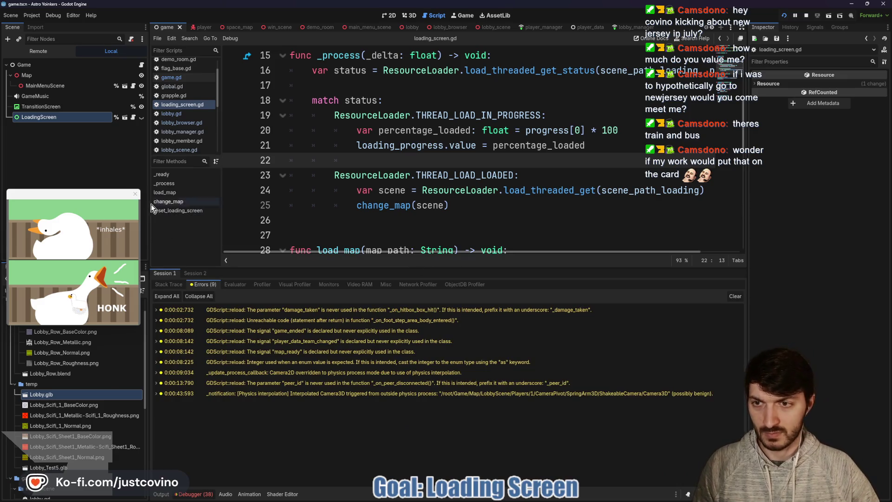
pyautogui.click(135, 193)
pyautogui.click(75, 237)
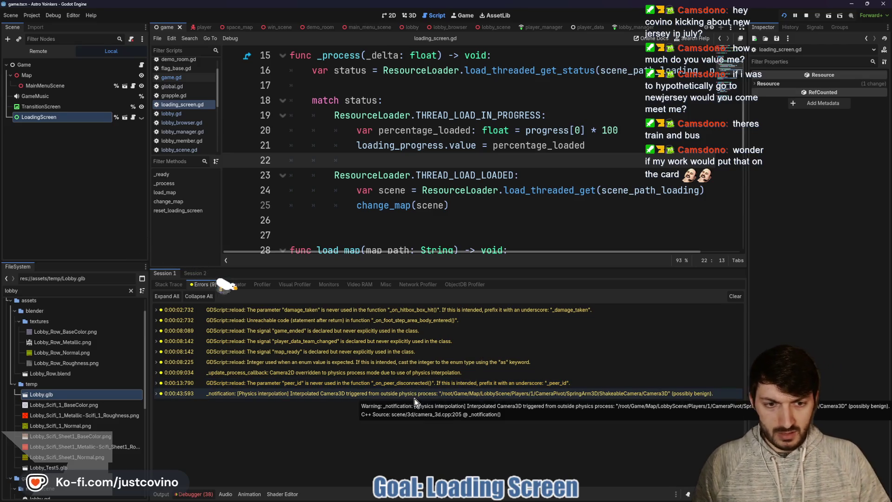
pyautogui.click(188, 274)
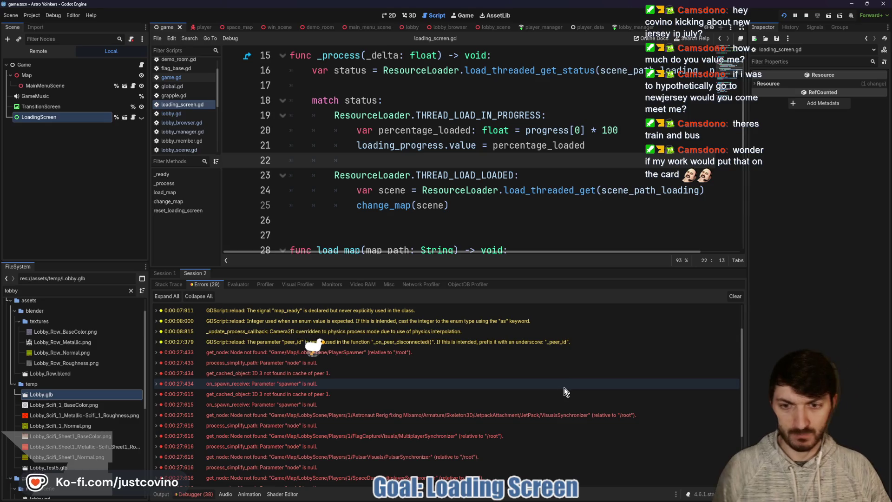
pyautogui.scroll(-3, 533, 385)
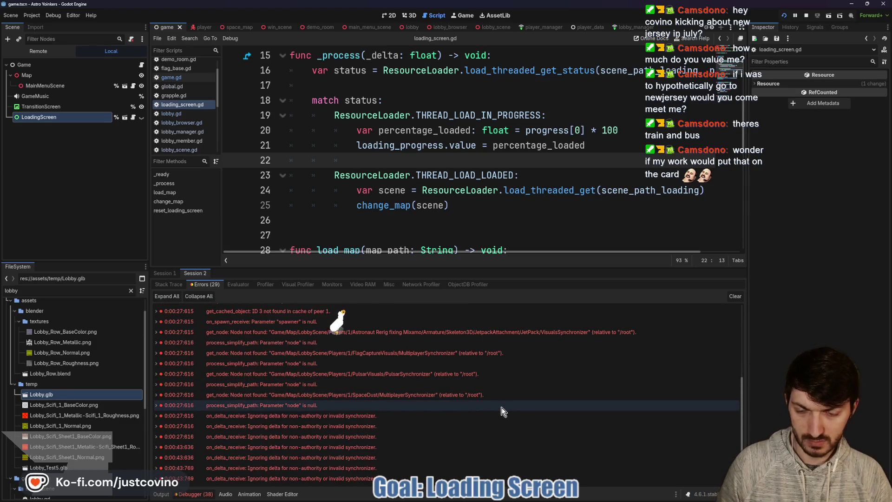
pyautogui.moveTo(501, 408)
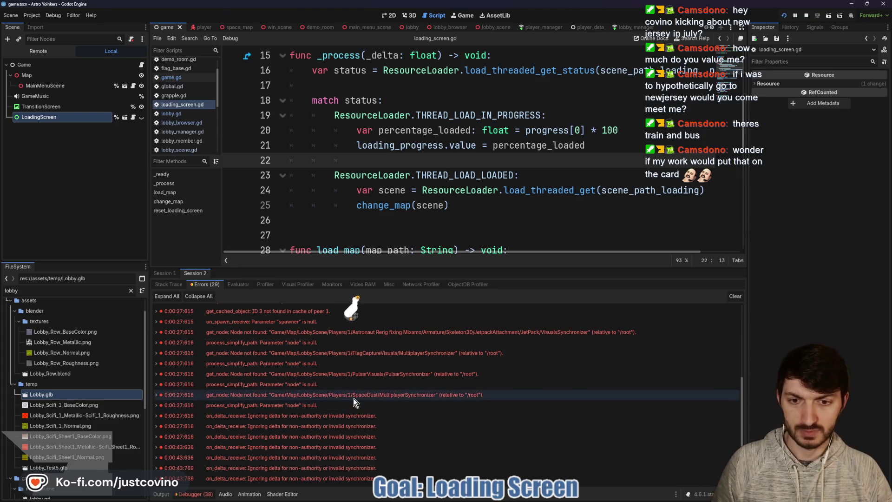
pyautogui.click(39, 52)
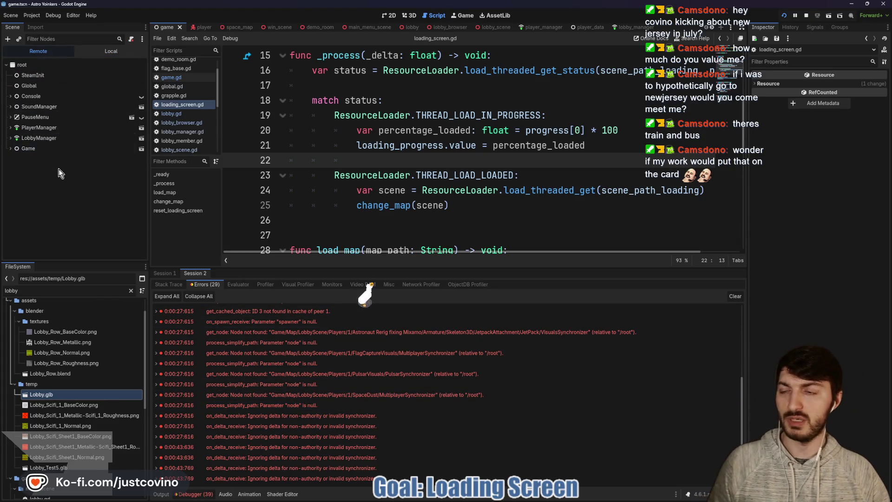
# Expand Game > Map > LobbyScene in the Remote tree for both Session 2 and Session 1
pyautogui.click(10, 149)
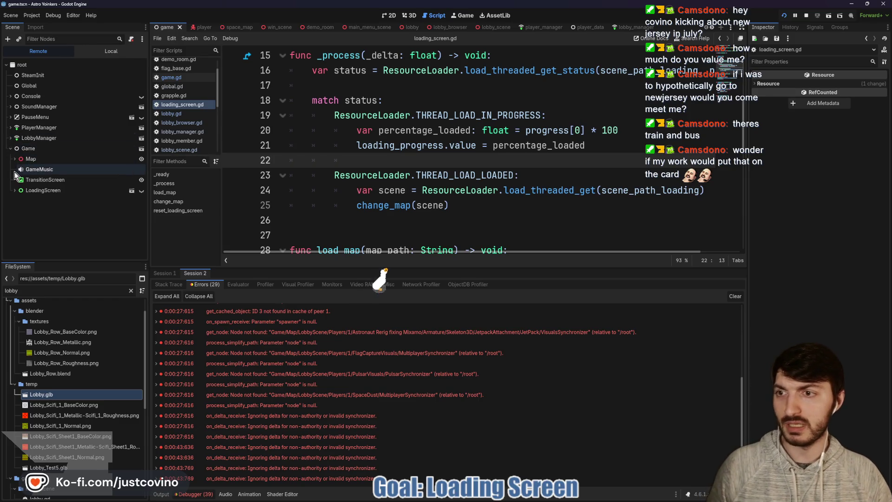
pyautogui.click(15, 159)
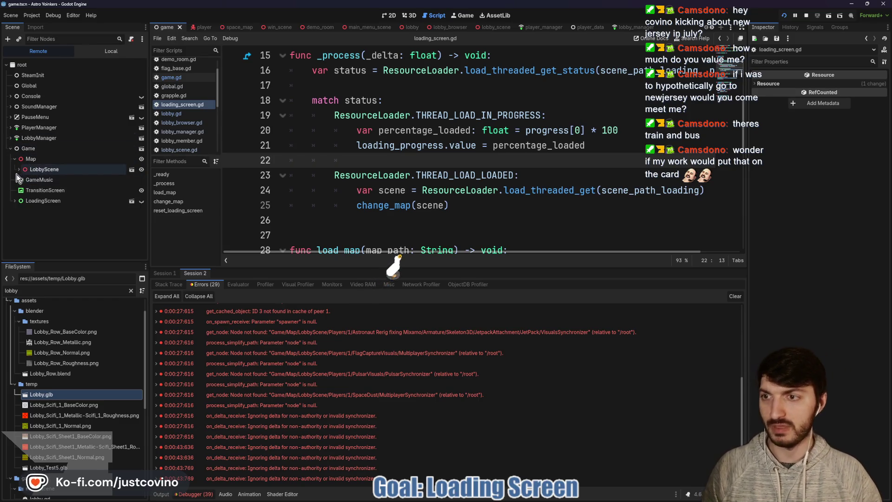
pyautogui.click(18, 169)
pyautogui.scroll(-1, 18, 169)
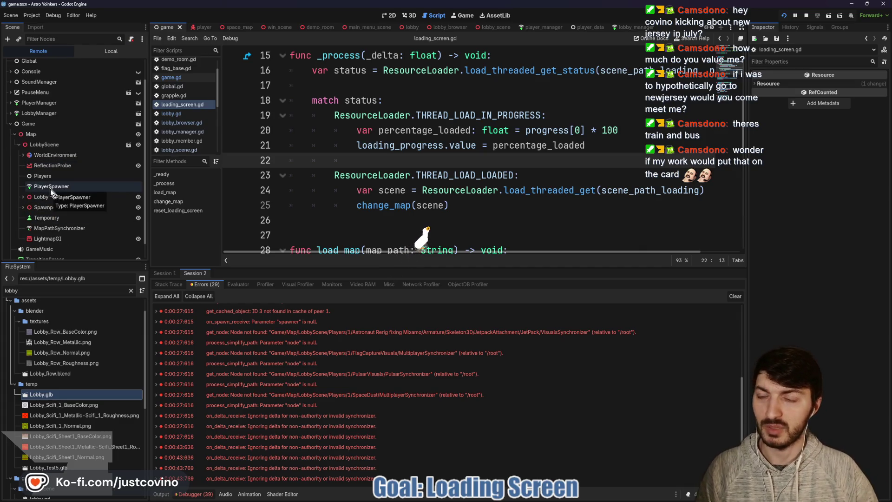
pyautogui.click(168, 273)
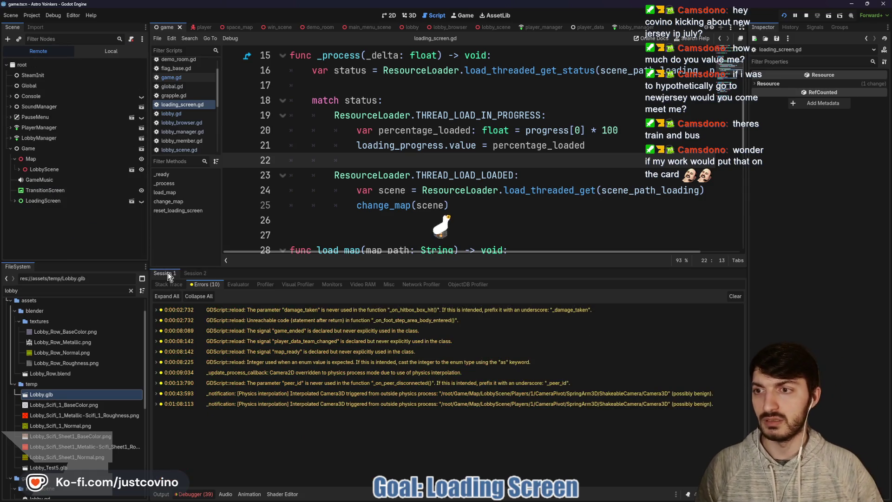
pyautogui.click(18, 169)
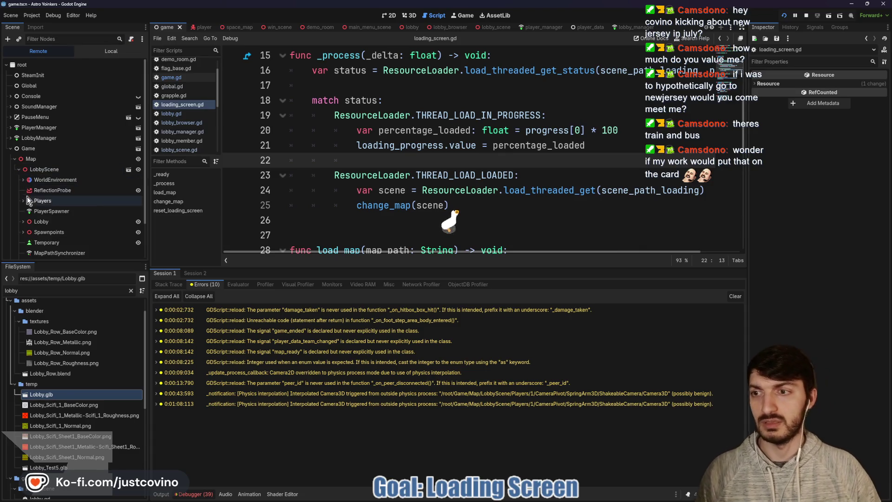
# Clear Session 2's errors, compare Session 1's two Players children, and enlarge the code editor
pyautogui.click(195, 273)
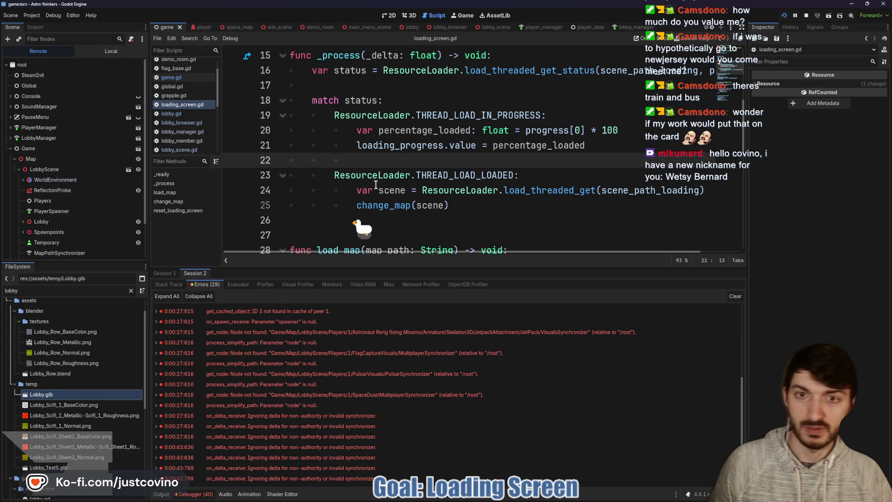
pyautogui.click(742, 297)
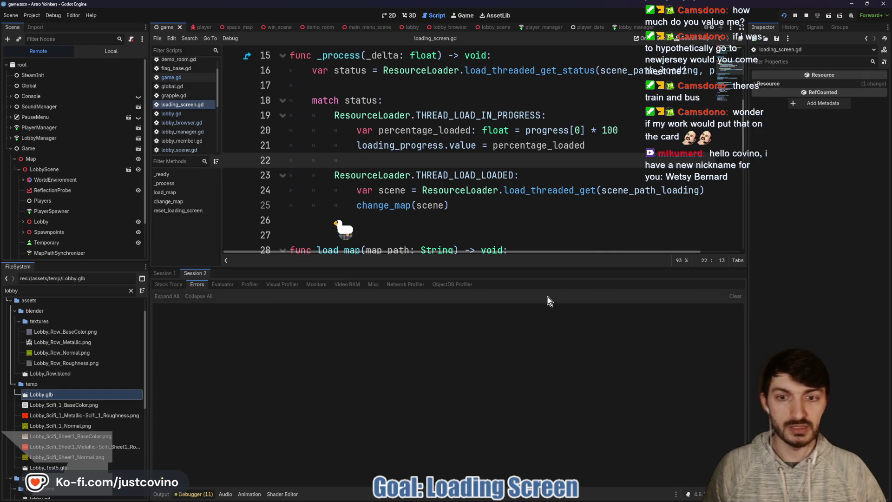
pyautogui.click(167, 273)
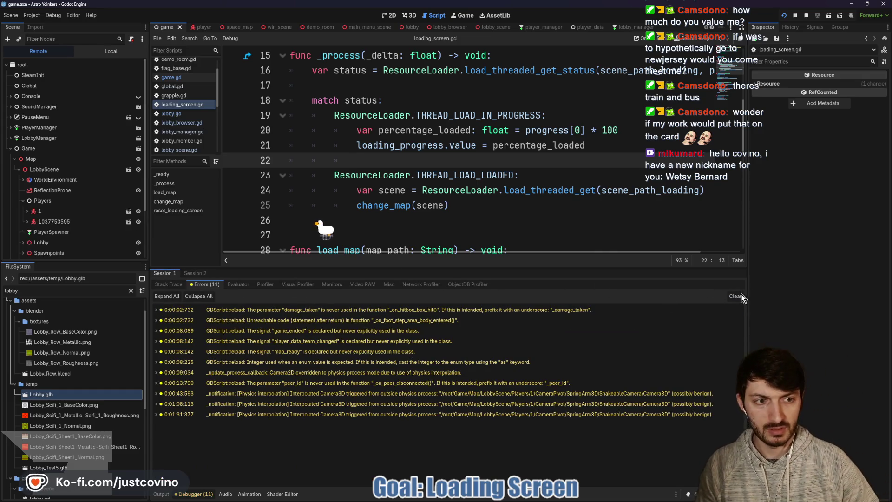
pyautogui.moveTo(504, 268); pyautogui.dragTo(504, 375)
pyautogui.click(448, 233)
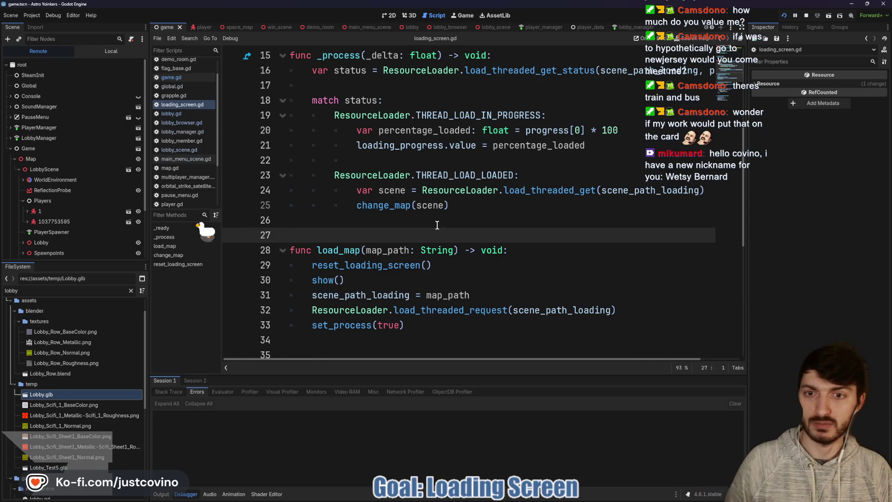
# Move to the line after change_map(scene), stop the game, and open lobby_scene.gd
pyautogui.press('Up')
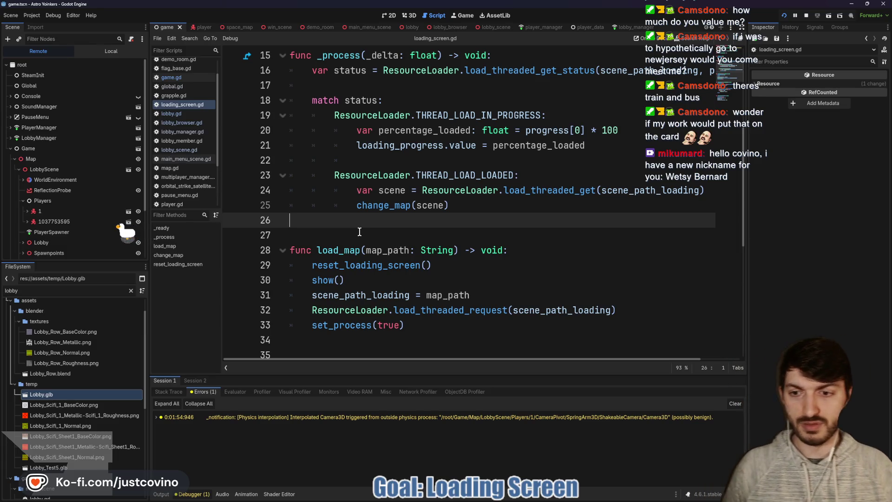
pyautogui.click(806, 15)
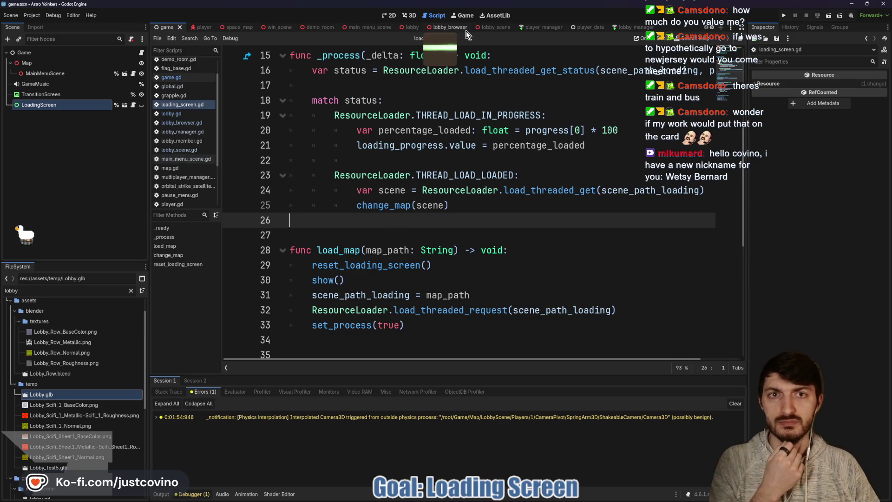
pyautogui.click(487, 32)
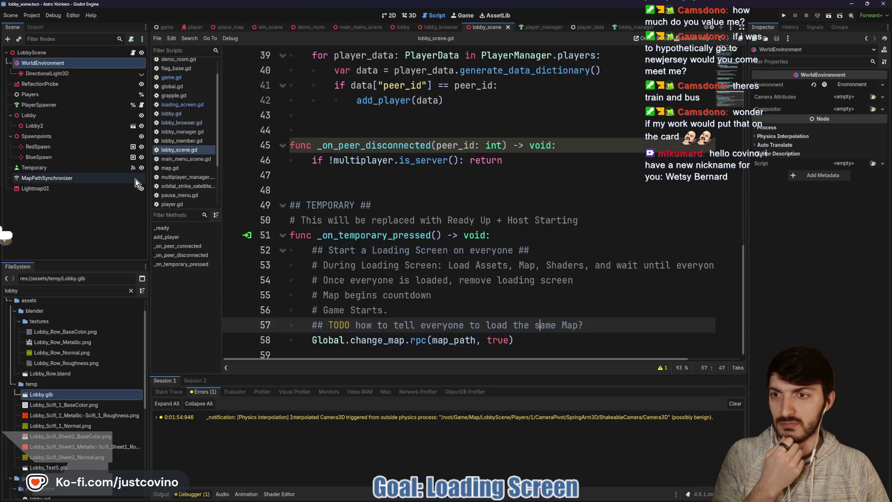
pyautogui.click(141, 105)
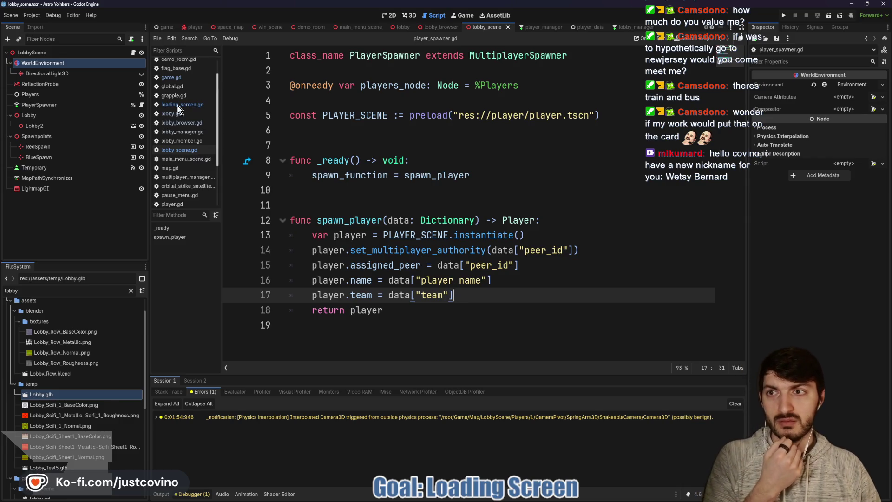
pyautogui.click(133, 52)
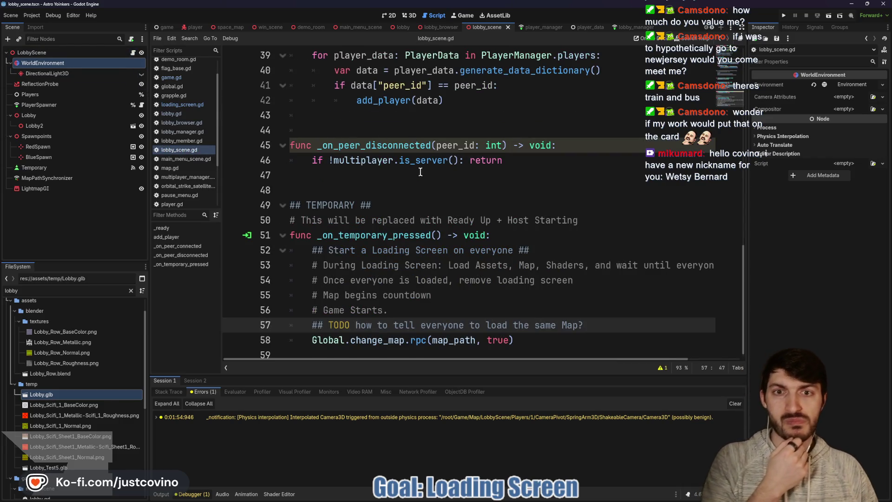
pyautogui.scroll(4, 426, 220)
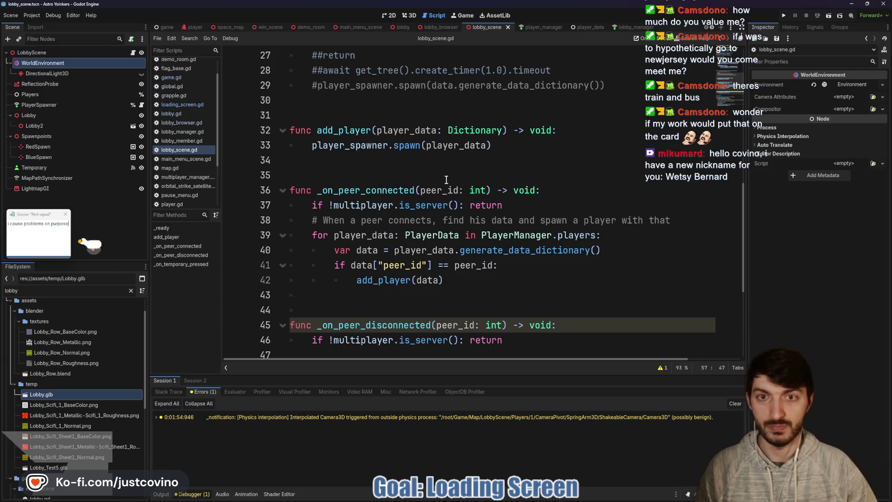
pyautogui.scroll(1, 405, 167)
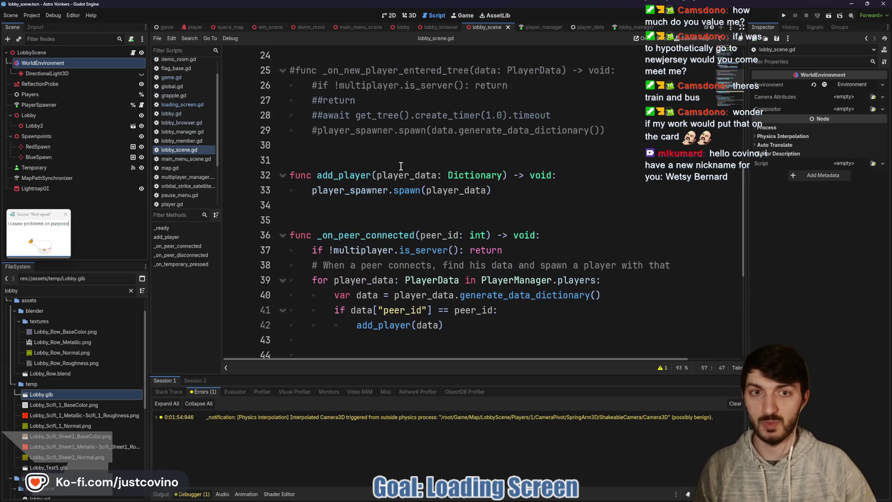
pyautogui.doubleClick(344, 175)
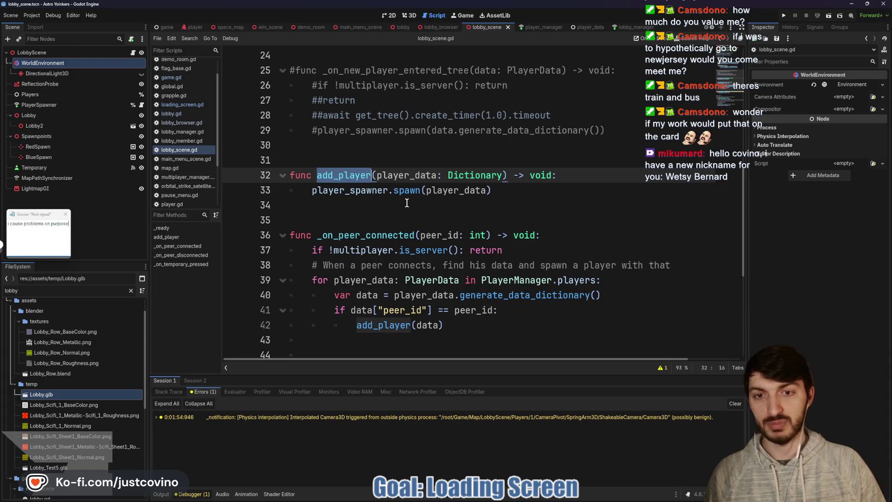
pyautogui.scroll(-1, 407, 201)
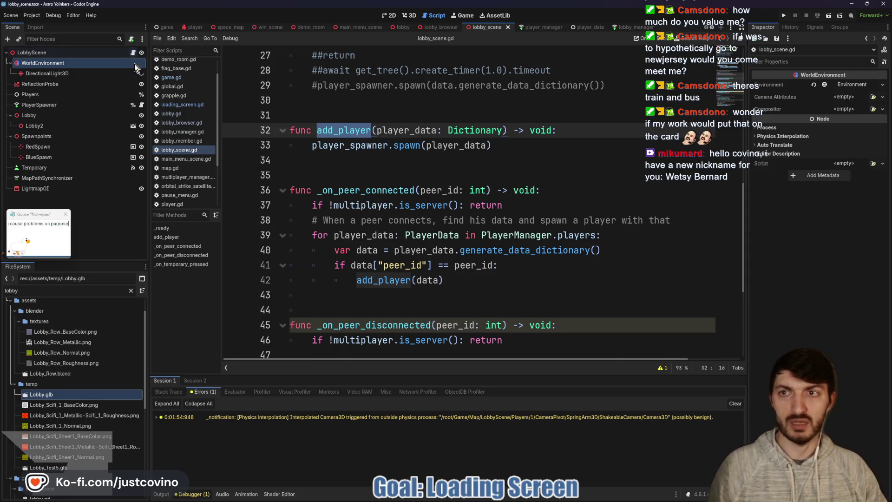
pyautogui.doubleClick(346, 191)
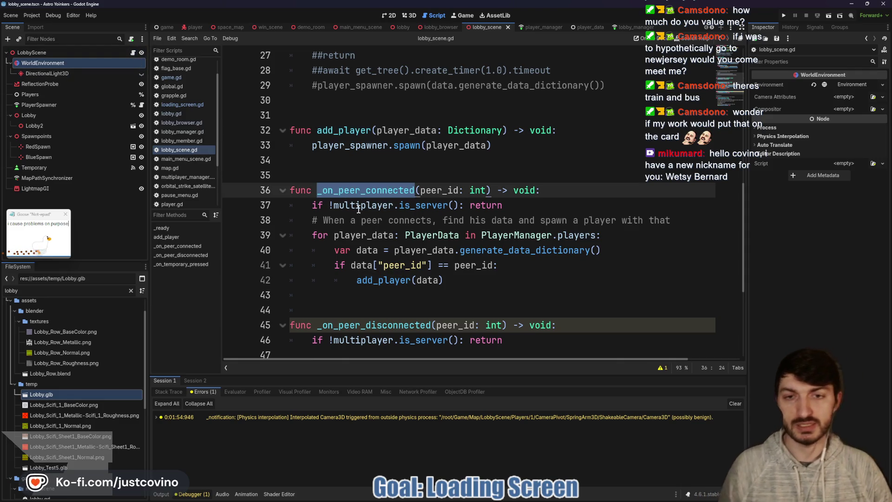
pyautogui.click(142, 105)
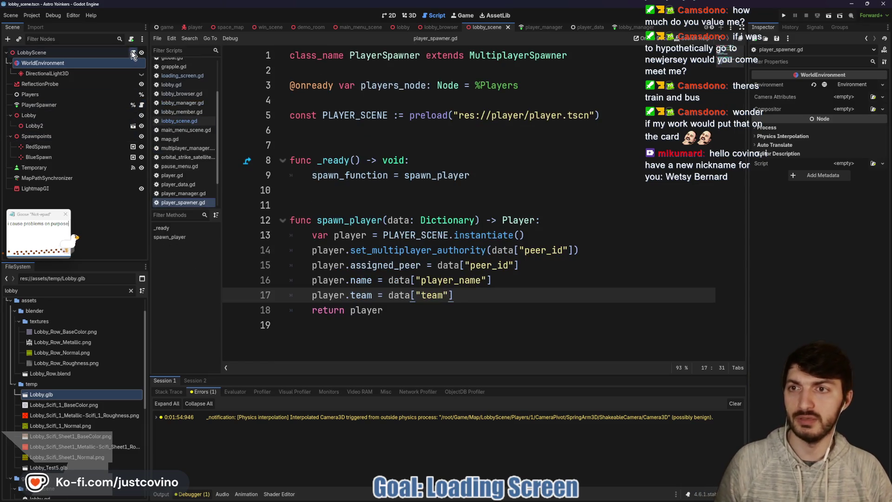
pyautogui.click(132, 53)
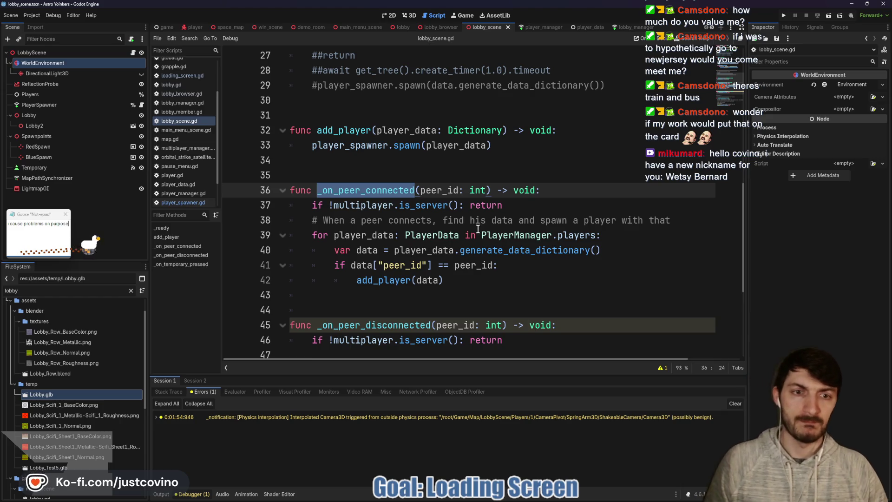
pyautogui.scroll(7, 471, 227)
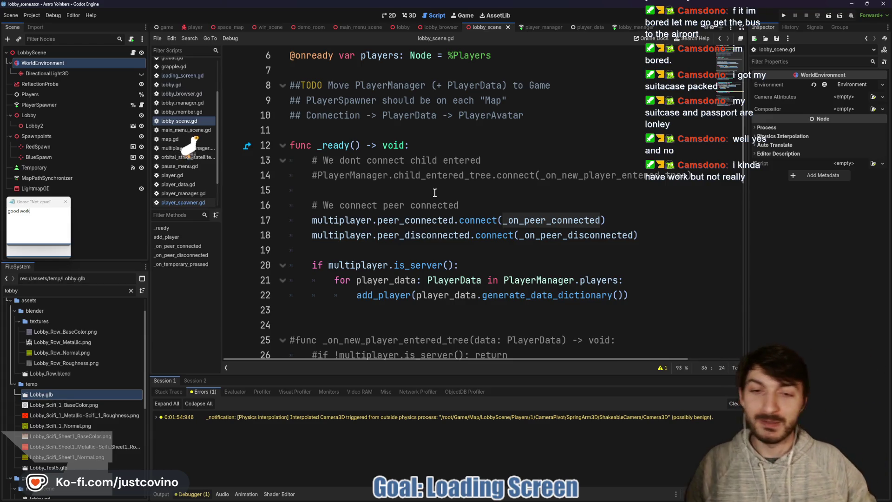
pyautogui.click(425, 243)
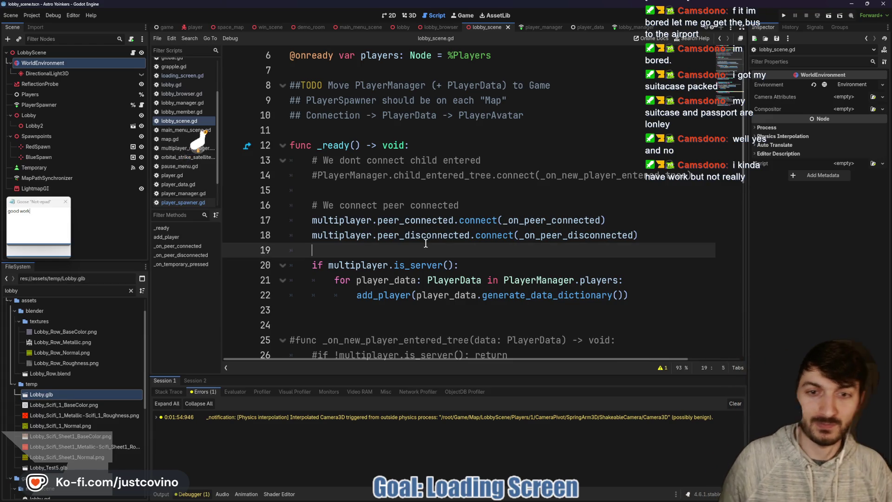
pyautogui.click(411, 192)
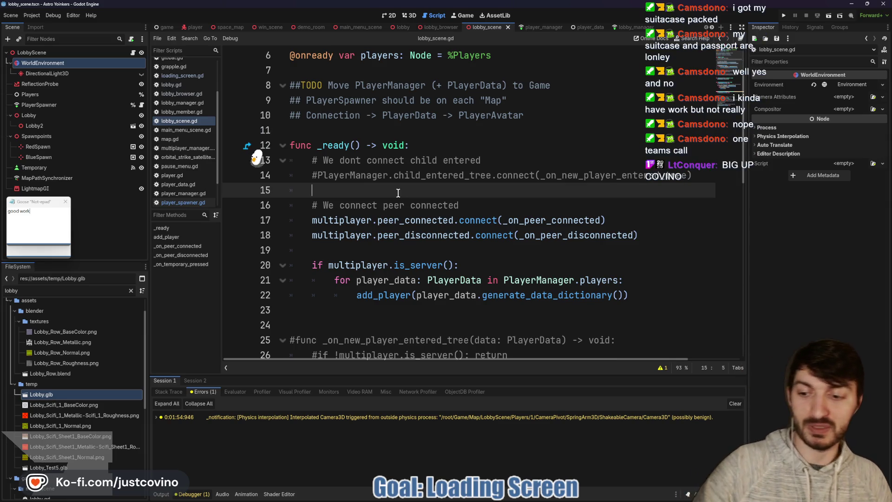
pyautogui.scroll(-1, 398, 198)
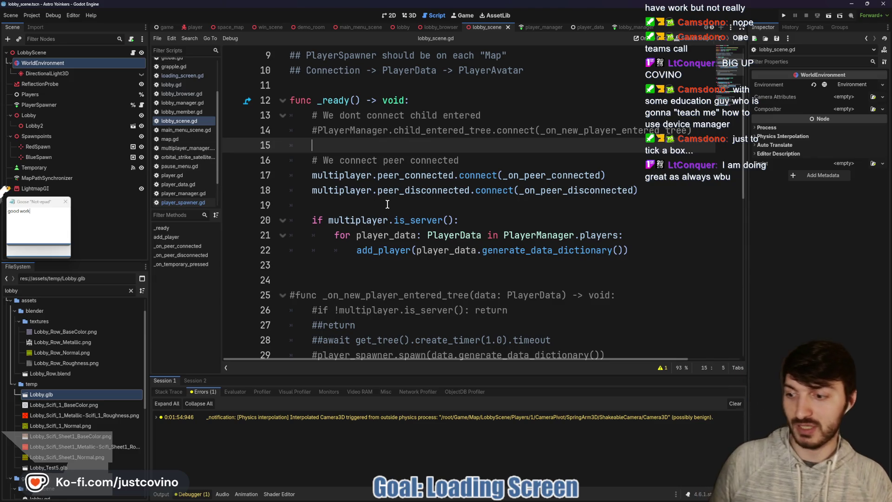
pyautogui.click(388, 204)
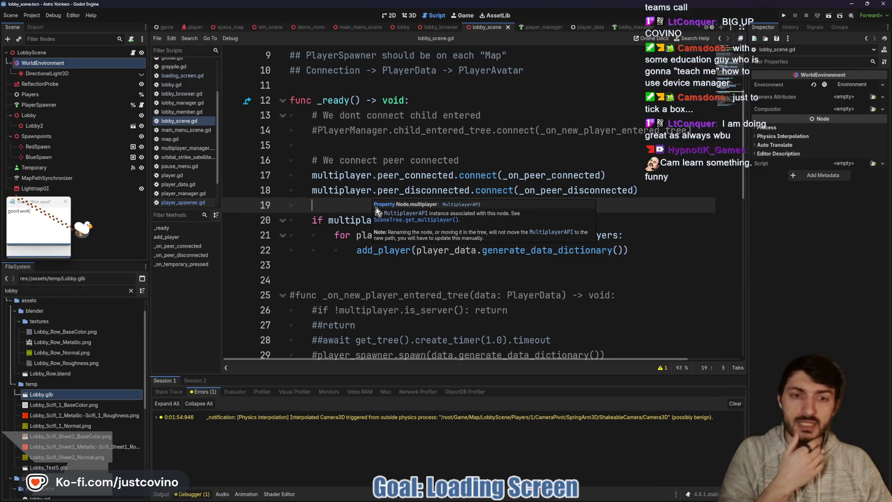
pyautogui.click(379, 250)
pyautogui.scroll(-1, 440, 265)
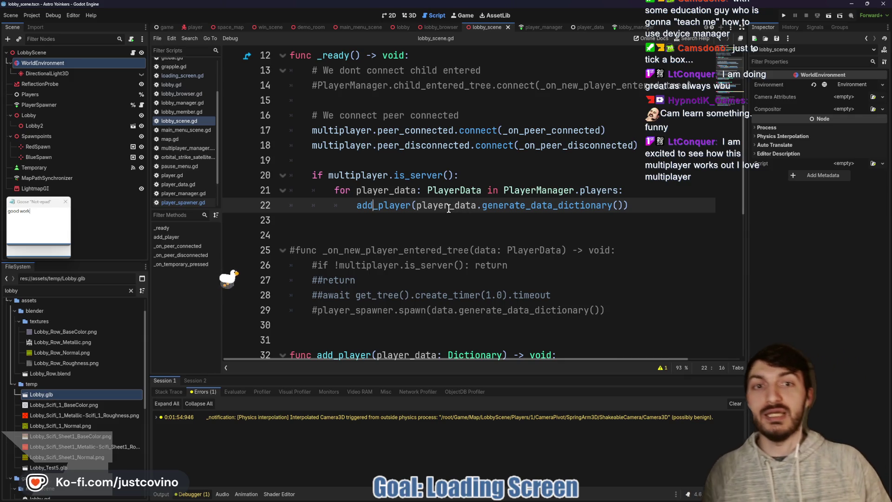
# Place the caret on line 23, then open the lobby_manager scene to view _on_steam_lobby_joined
pyautogui.moveTo(449, 208)
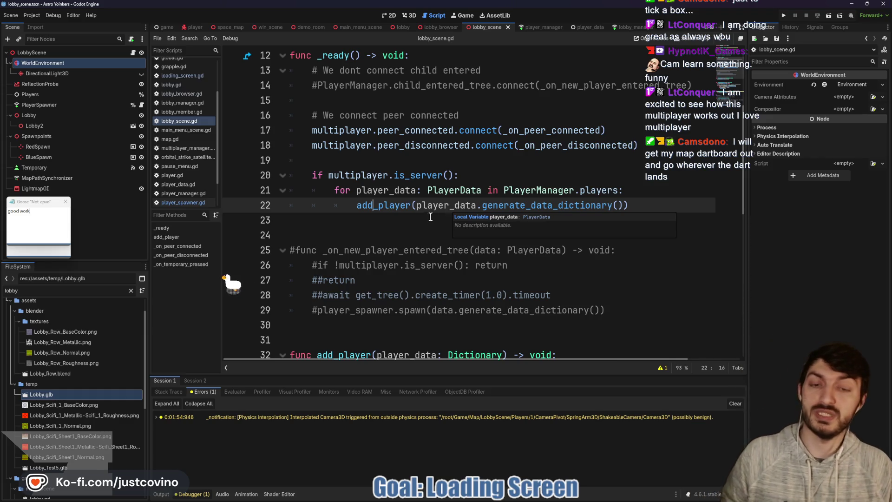
pyautogui.click(427, 221)
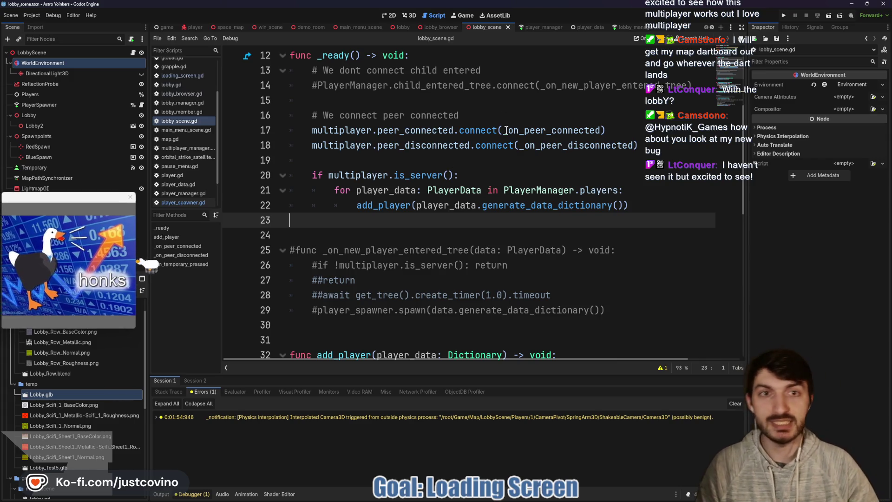
pyautogui.click(628, 27)
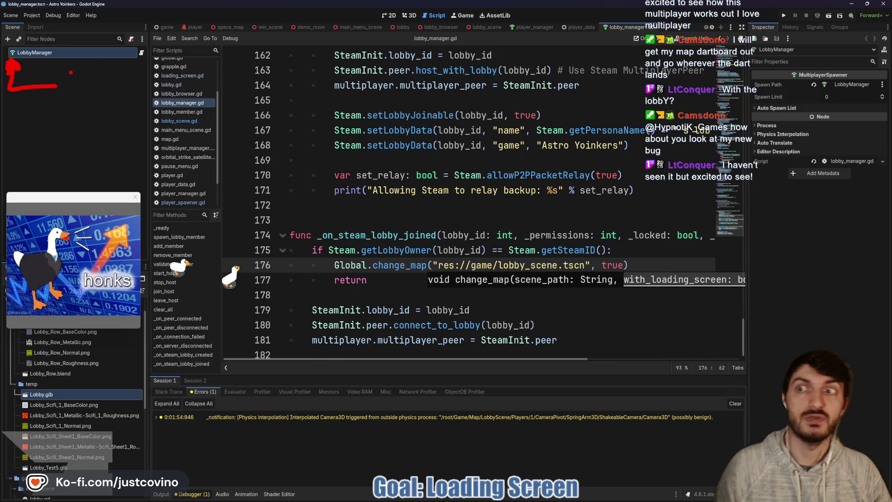
pyautogui.press('Escape')
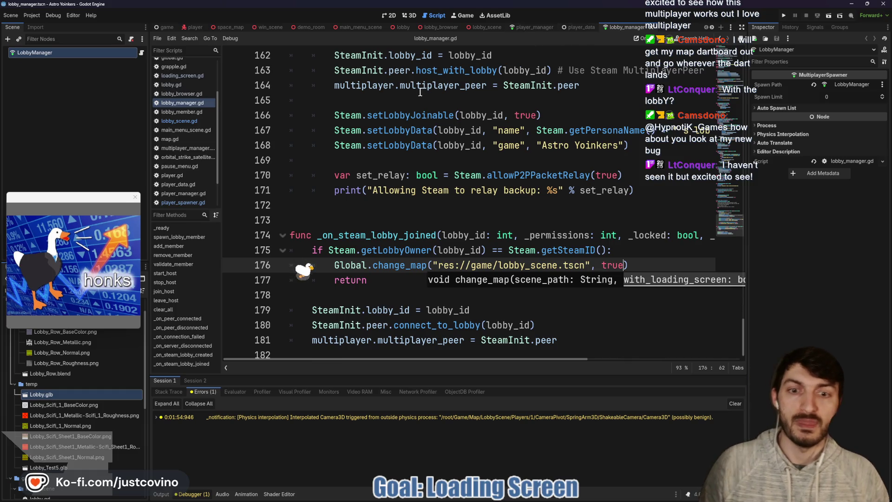
pyautogui.click(418, 190)
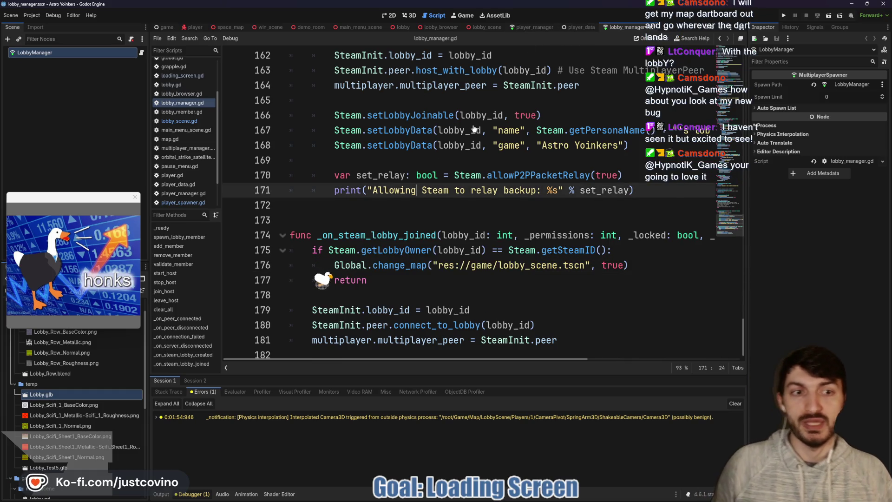
# Inspect the PlayerData DataSynchronizer's replicated properties, then return to the lobby_scene tab
pyautogui.click(577, 28)
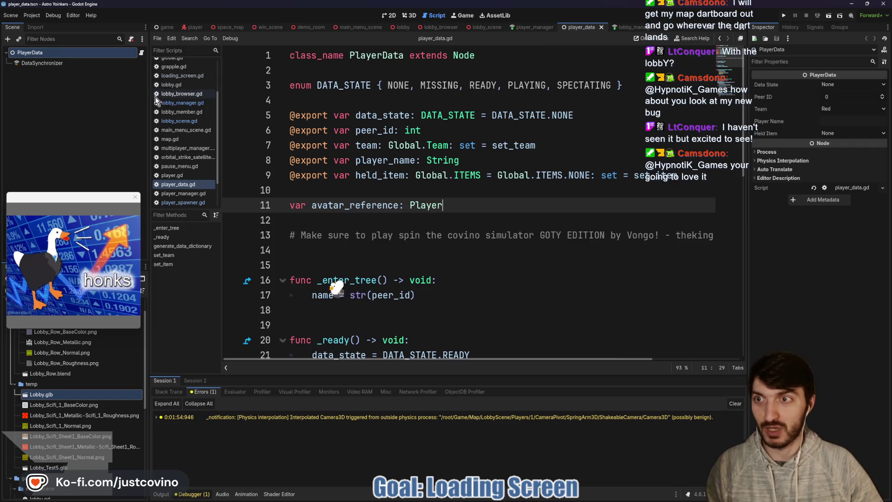
pyautogui.click(79, 66)
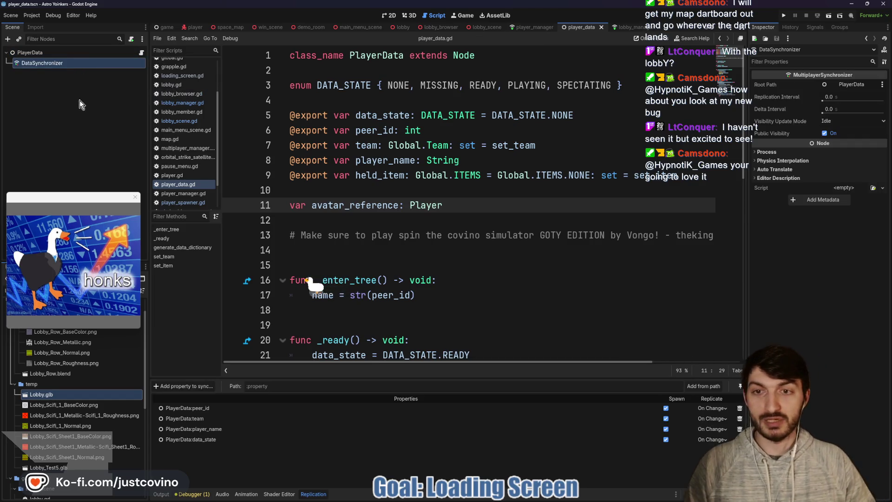
pyautogui.click(37, 56)
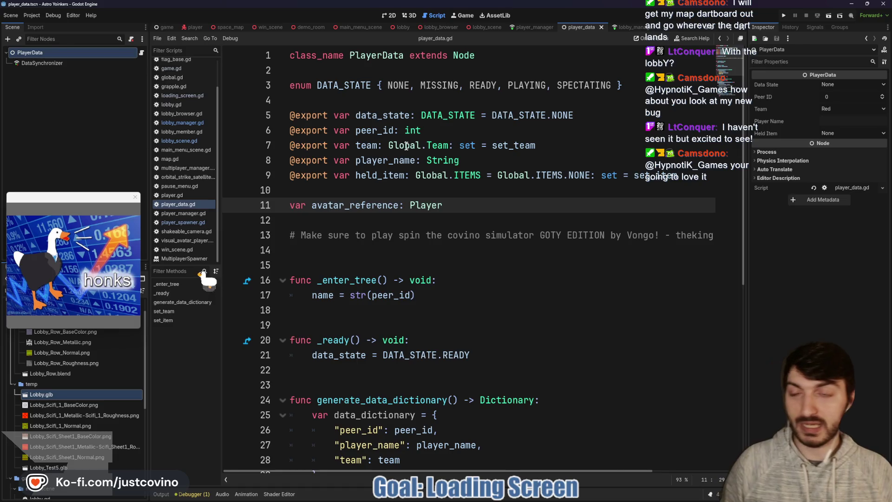
pyautogui.click(82, 63)
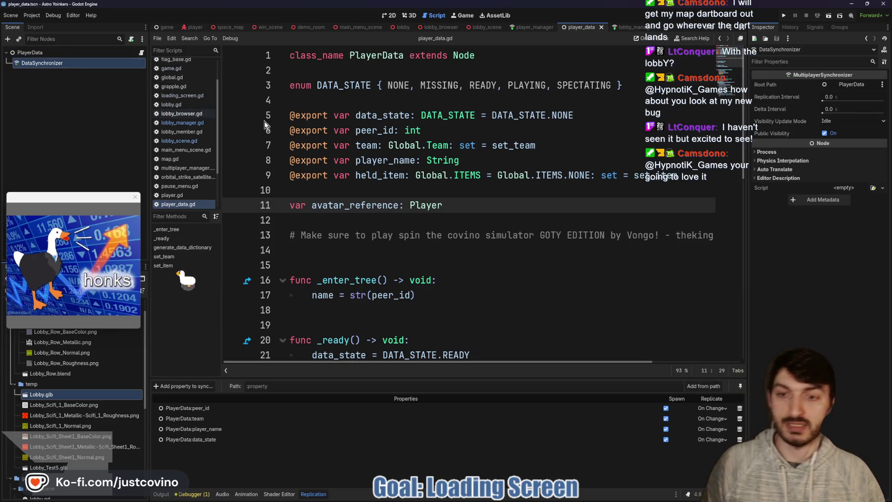
pyautogui.click(485, 29)
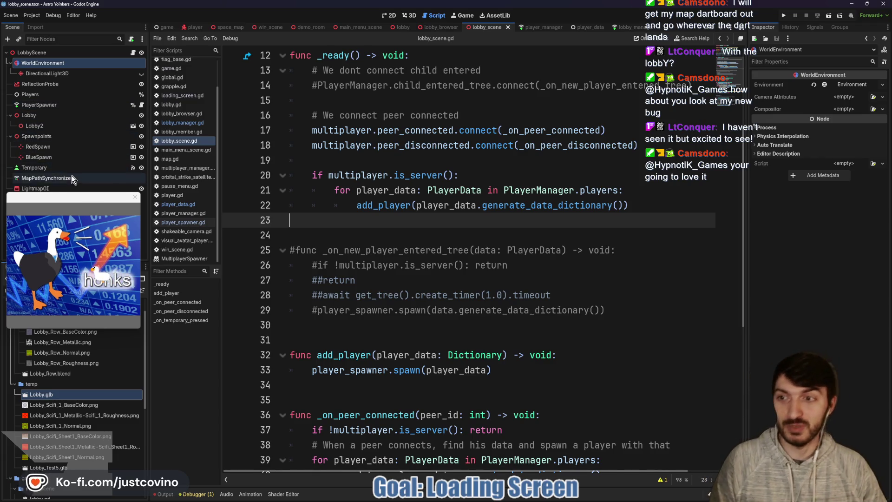
# Confirm PlayerSpawner's Spawn Path targets Players, then switch to the lobby_manager scene
pyautogui.click(55, 104)
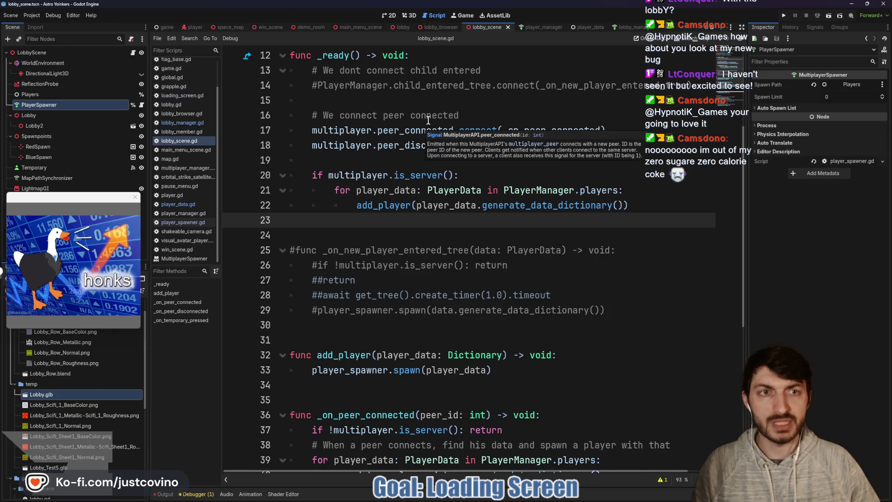
pyautogui.click(628, 29)
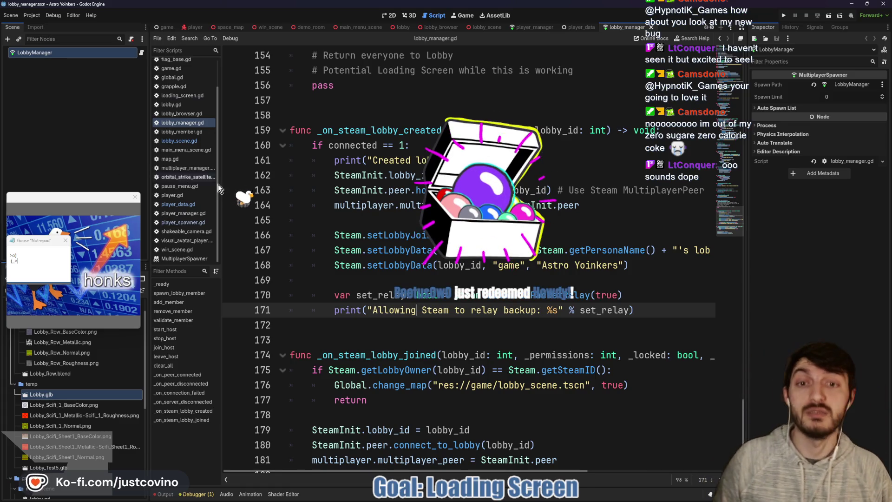
# Save the lobby manager scene
pyautogui.click(447, 225)
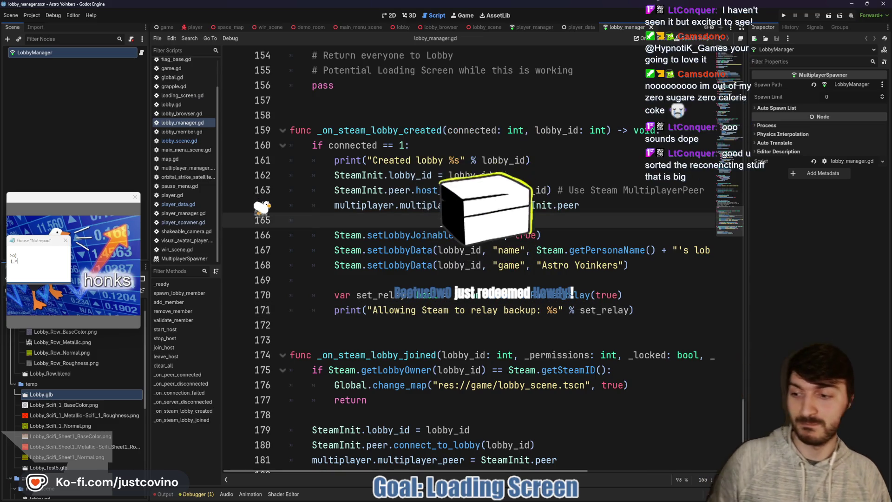
pyautogui.hotkey('ctrl', 's')
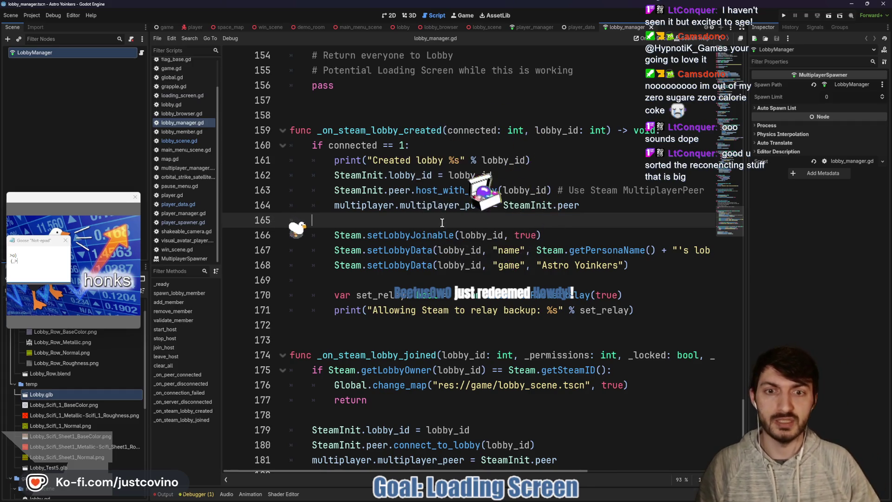
pyautogui.hotkey('ctrl', 's')
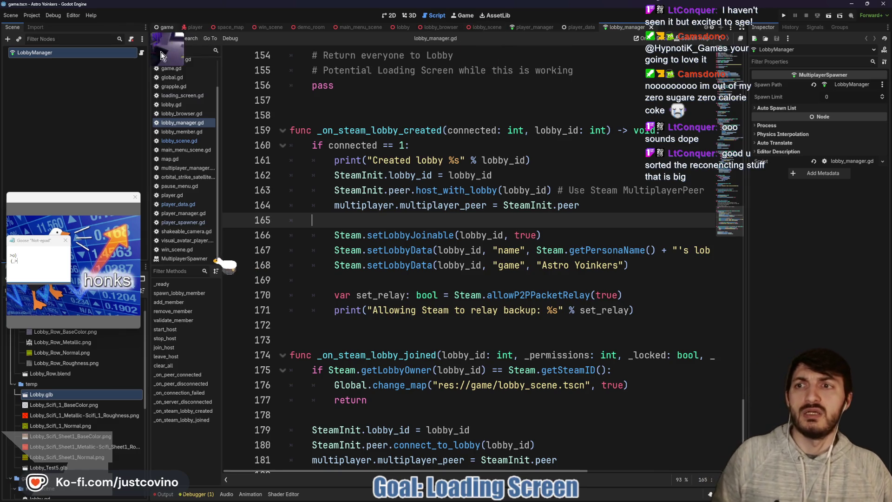
# Look over game.gd's _on_change_map function, then switch to the lobby scene and lobby_scene.gd
pyautogui.click(165, 27)
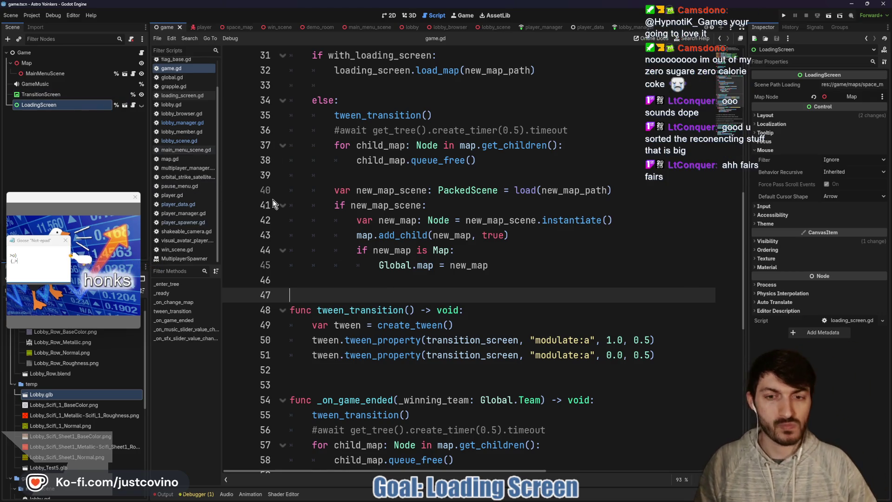
pyautogui.click(384, 286)
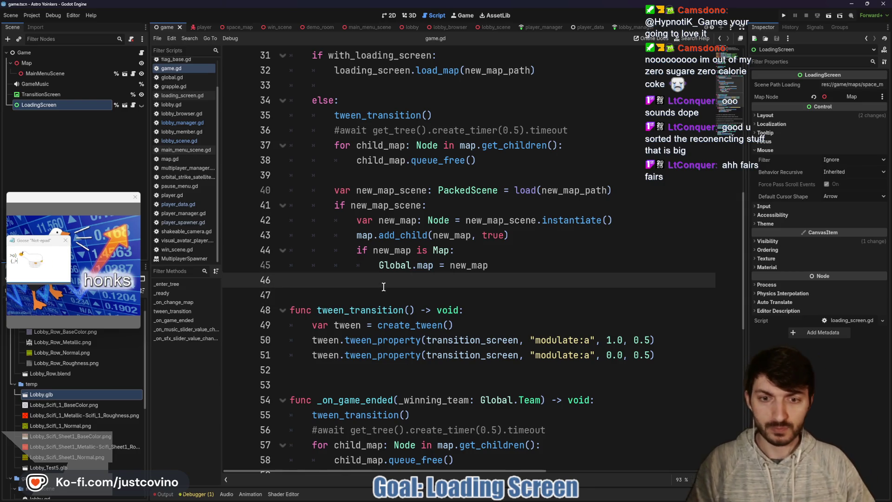
pyautogui.scroll(-4, 363, 283)
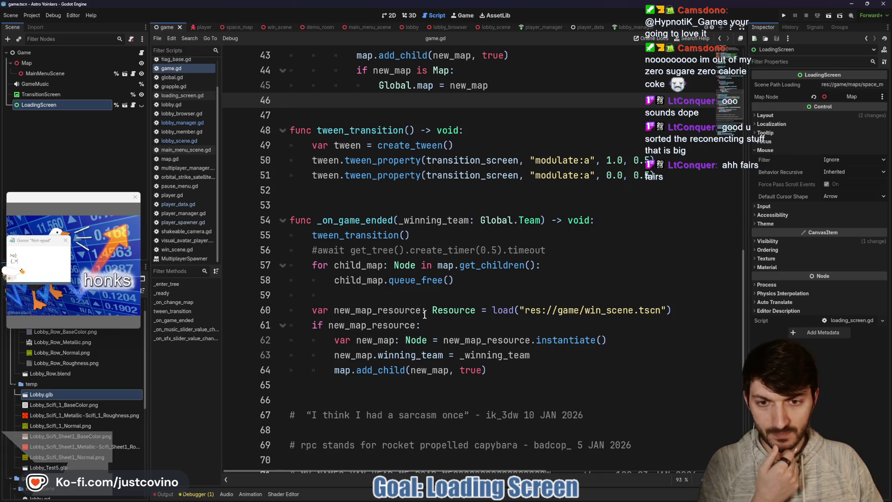
pyautogui.scroll(4, 402, 287)
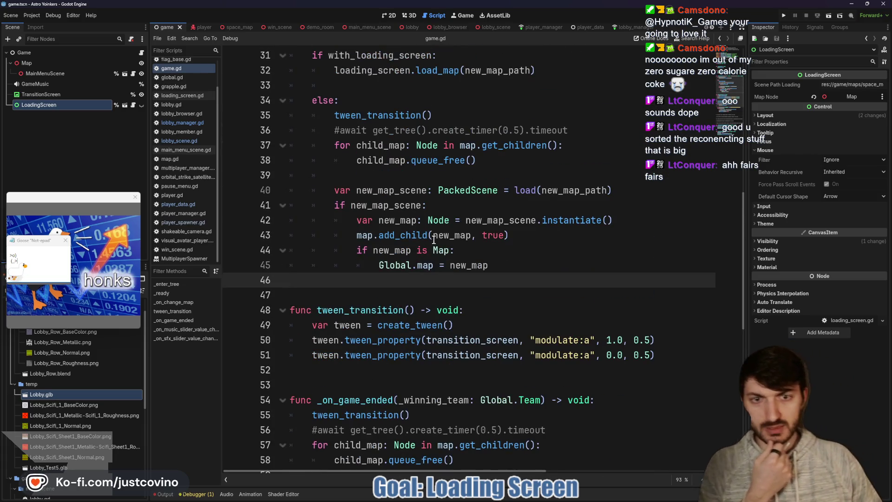
pyautogui.scroll(2, 379, 192)
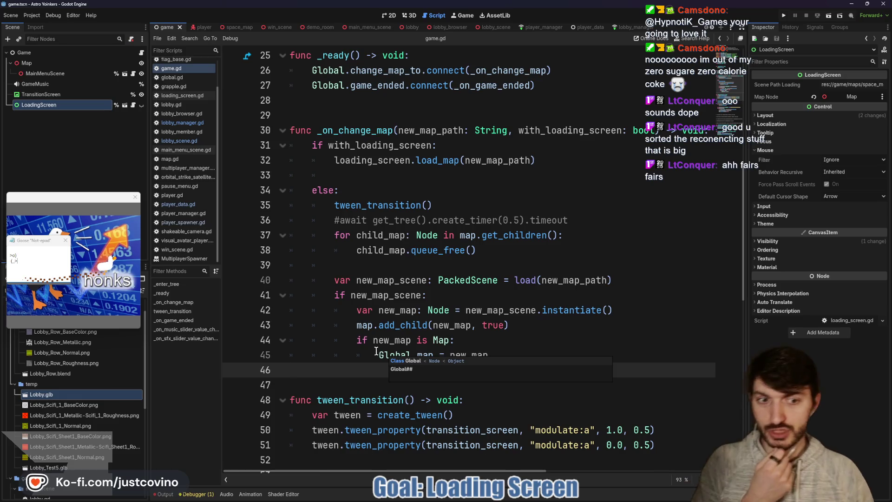
pyautogui.scroll(3, 387, 326)
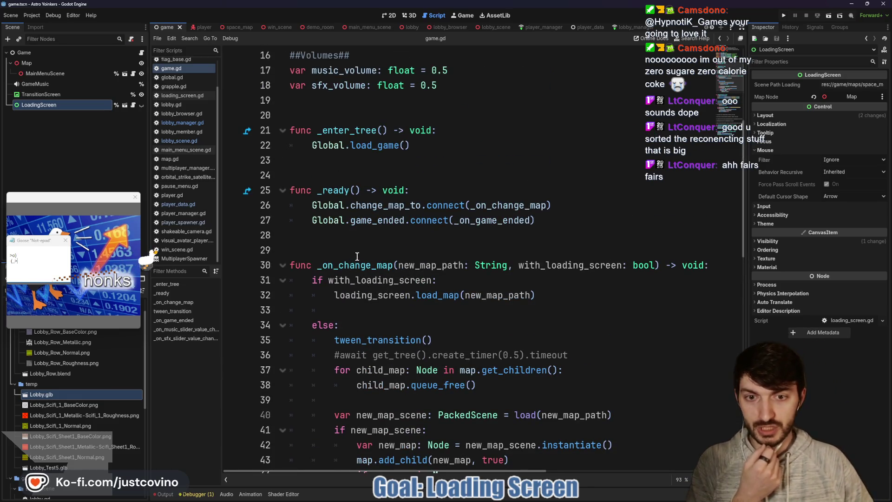
pyautogui.scroll(2, 364, 280)
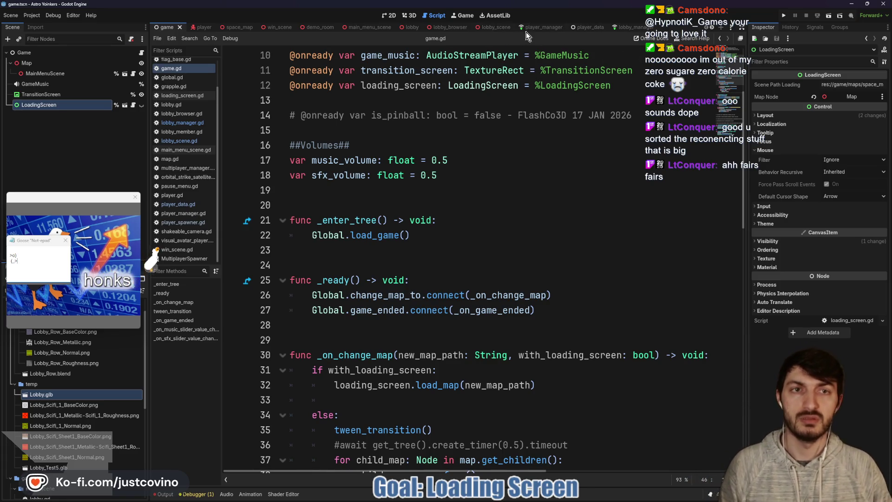
pyautogui.click(490, 29)
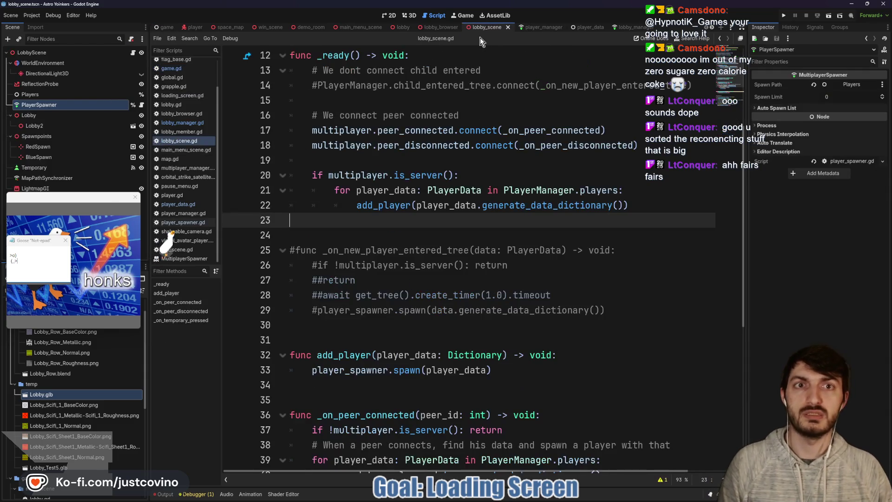
# Check join_lobby in lobby_browser.gd, then run the project in two debug instances
pyautogui.click(439, 29)
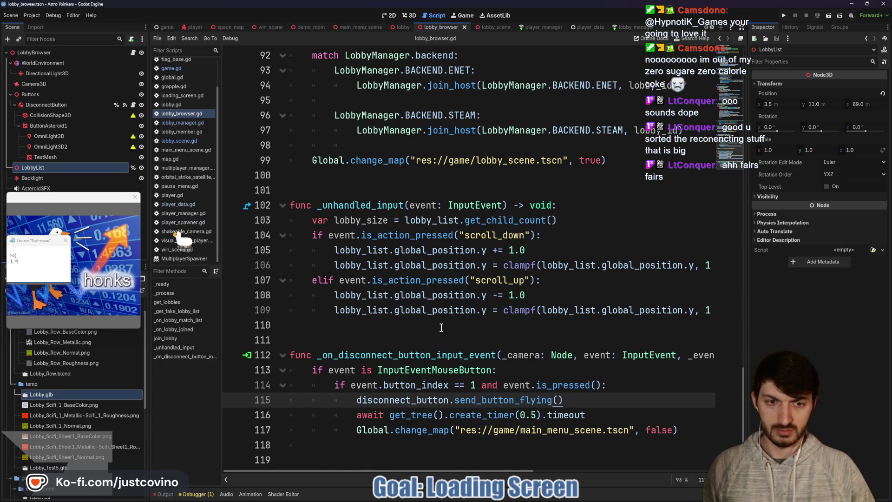
pyautogui.scroll(2, 450, 326)
pyautogui.scroll(1, 456, 330)
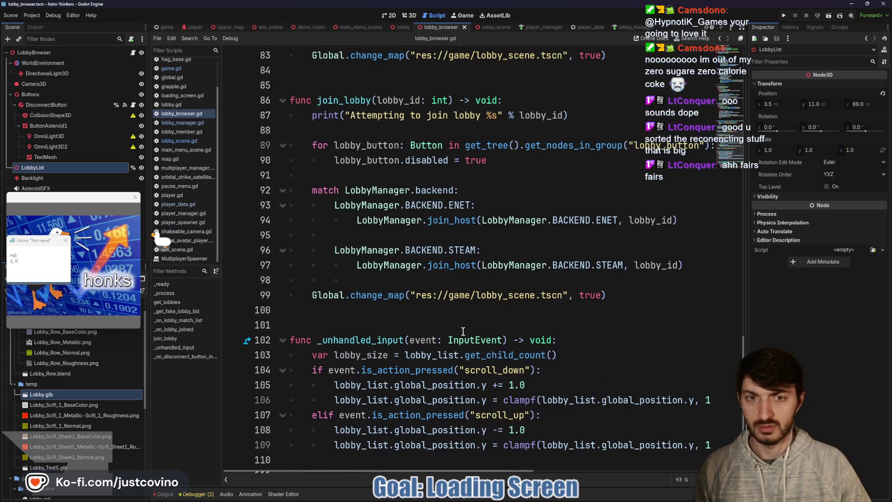
pyautogui.scroll(1, 458, 331)
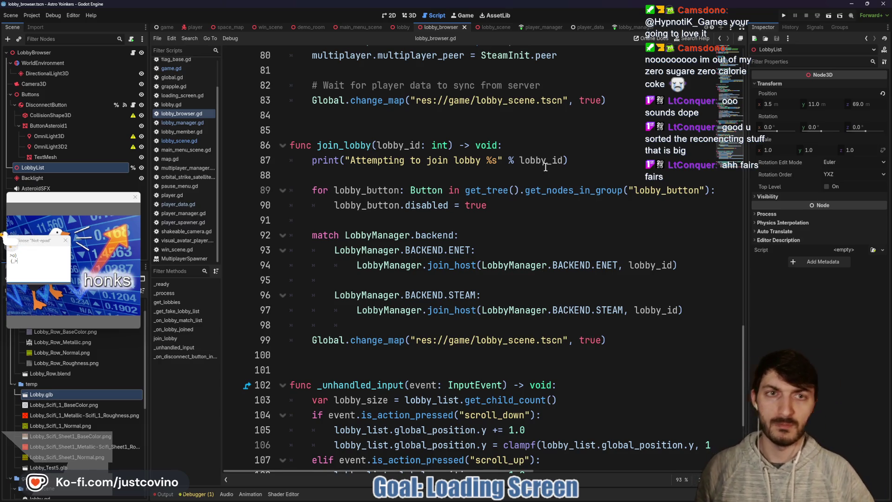
pyautogui.click(782, 17)
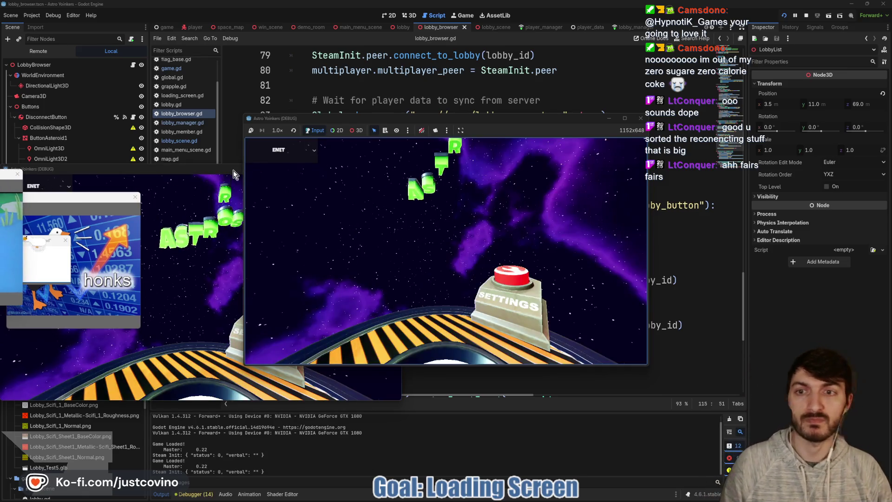
# Arrange both game windows, host a new lobby, and walk the character around it
pyautogui.moveTo(224, 124); pyautogui.dragTo(688, 125)
pyautogui.moveTo(316, 118)
pyautogui.mouseDown()
pyautogui.moveTo(316, 109)
pyautogui.moveTo(196, 101)
pyautogui.mouseUp()
pyautogui.click(208, 201)
pyautogui.click(321, 203)
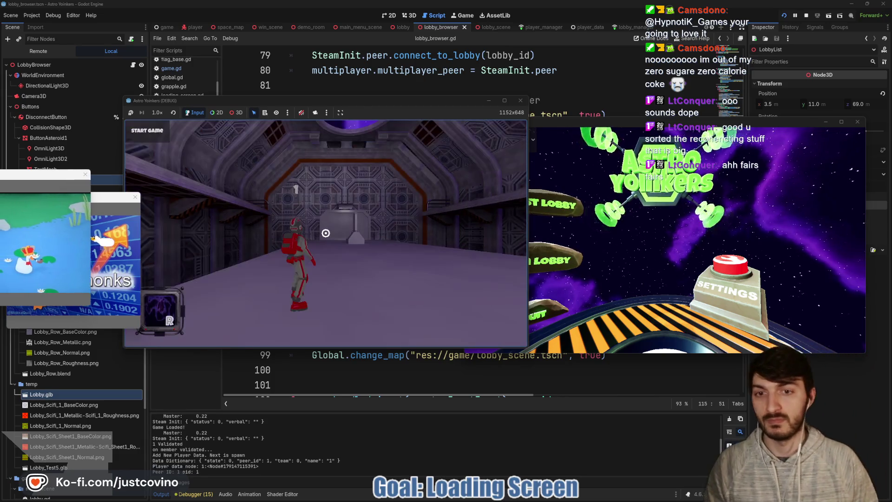
pyautogui.press('w')
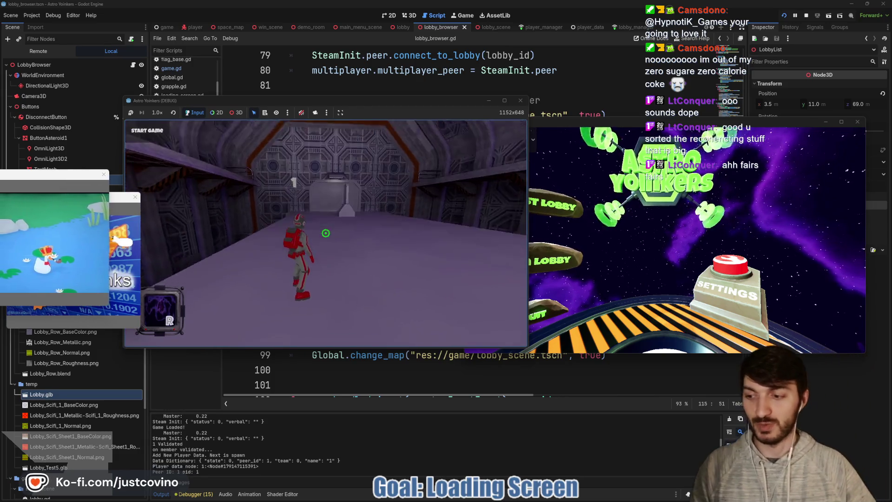
pyautogui.press('w')
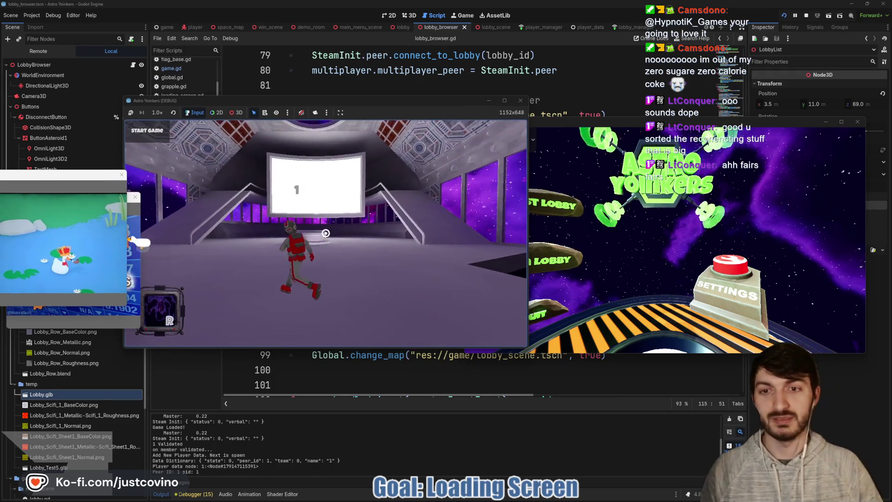
pyautogui.press('w')
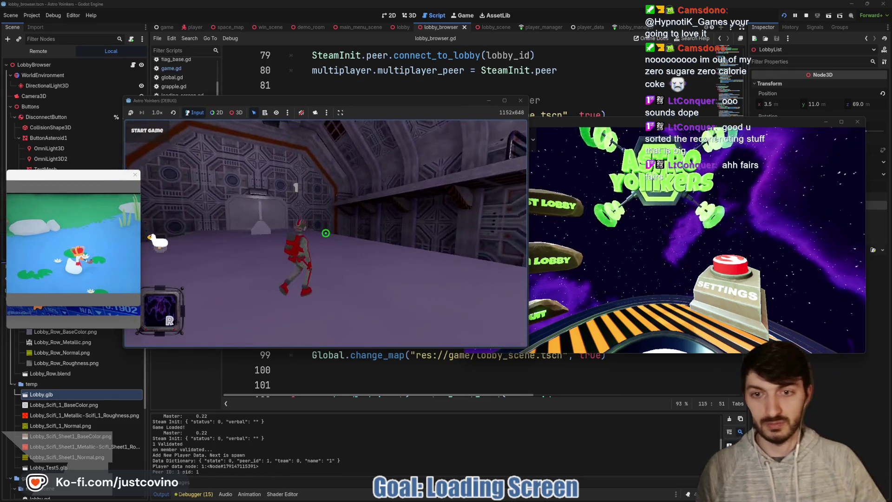
# Join the lobby from the second game window, then show the Remote scene tree
pyautogui.click(560, 258)
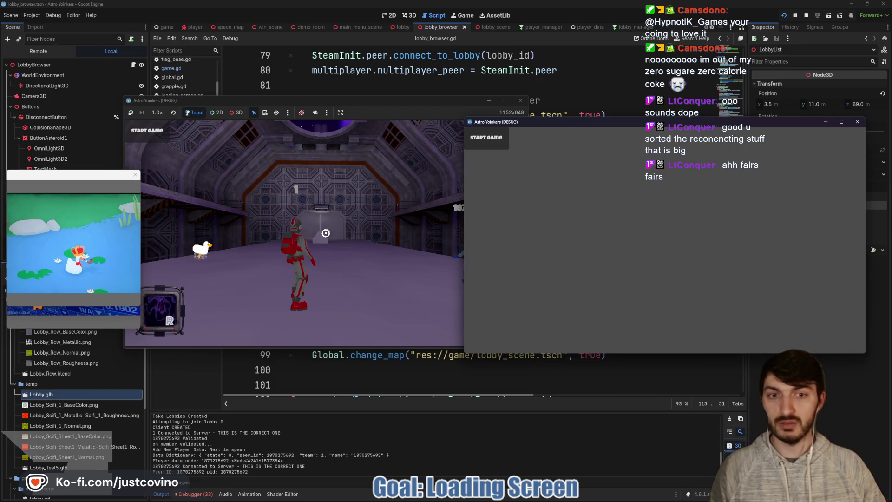
pyautogui.click(241, 106)
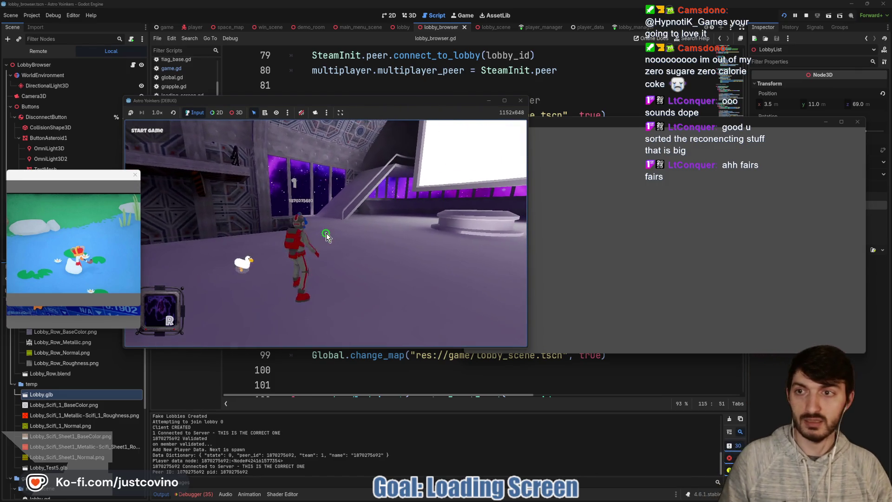
pyautogui.moveTo(575, 125)
pyautogui.mouseDown()
pyautogui.moveTo(599, 91)
pyautogui.moveTo(610, 106)
pyautogui.moveTo(561, 113)
pyautogui.mouseUp()
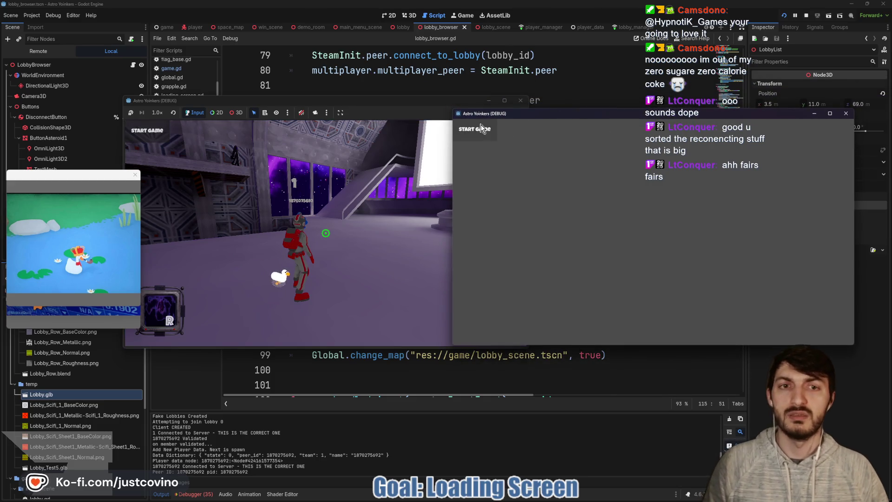
pyautogui.click(42, 51)
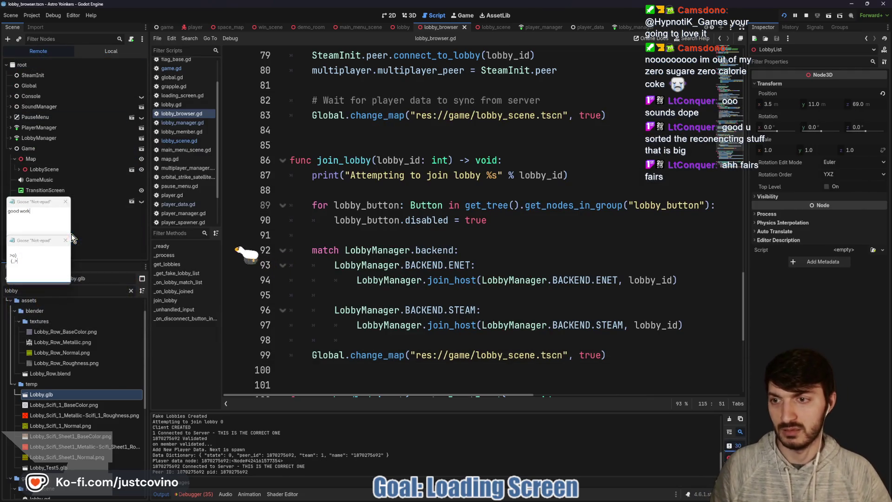
# Close the desktop pet notes and expand LobbyScene > Players to confirm both players exist
pyautogui.click(74, 240)
pyautogui.click(70, 215)
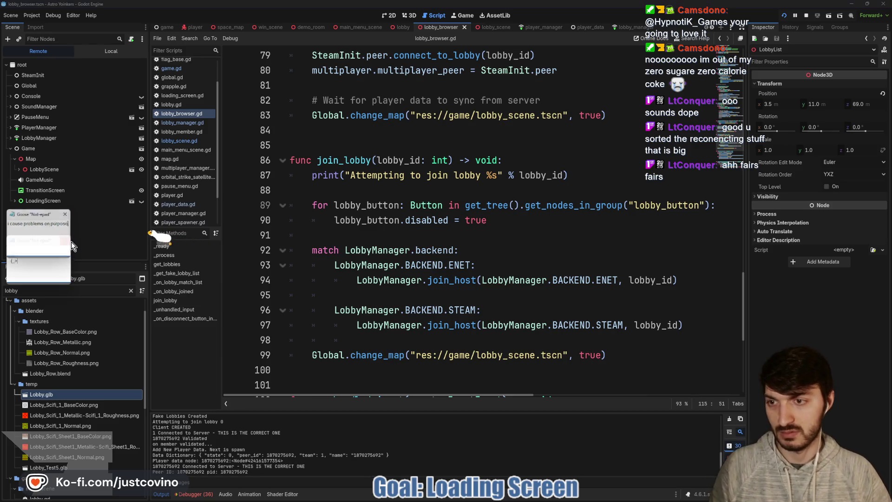
pyautogui.click(71, 242)
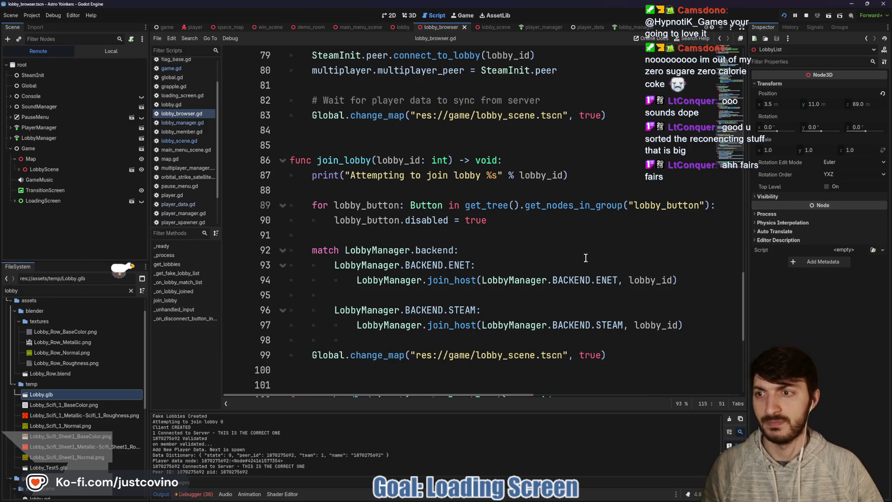
pyautogui.click(18, 170)
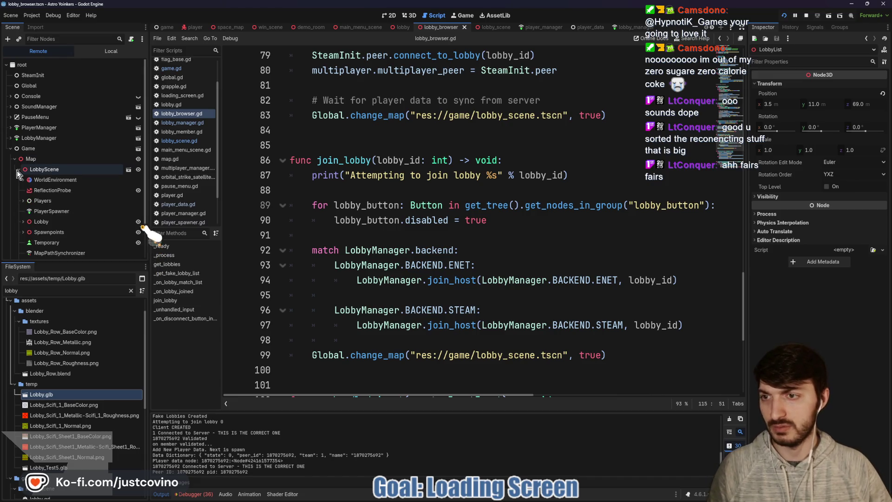
pyautogui.click(23, 203)
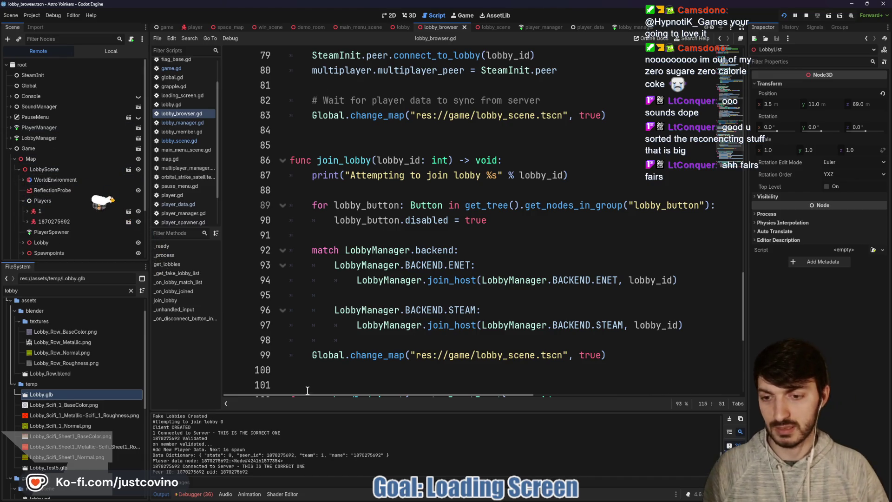
# Read the PlayerSpawner node-not-found errors in the Debugger, stop the game with F8, and resize the panel
pyautogui.click(206, 494)
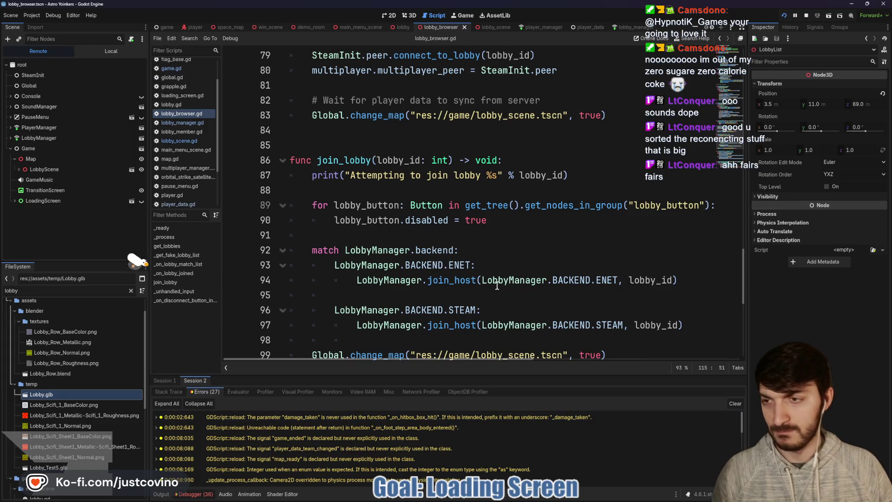
pyautogui.click(18, 169)
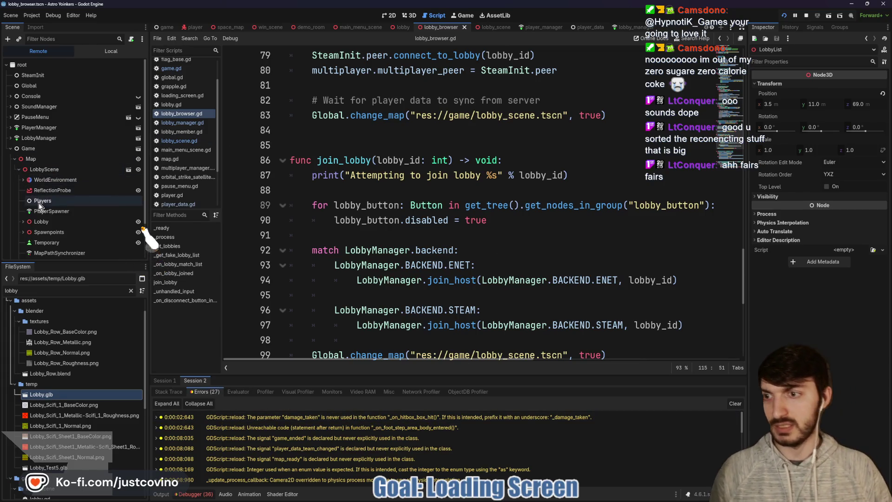
pyautogui.moveTo(414, 375); pyautogui.dragTo(414, 158)
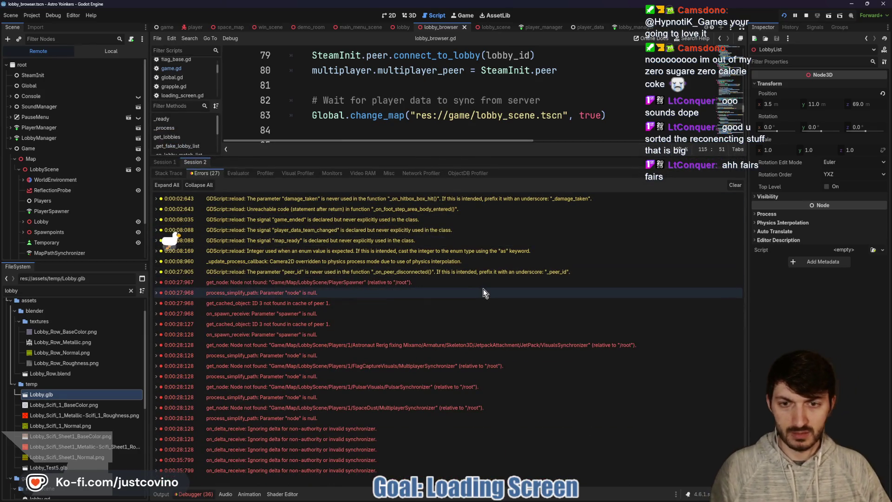
pyautogui.moveTo(484, 281)
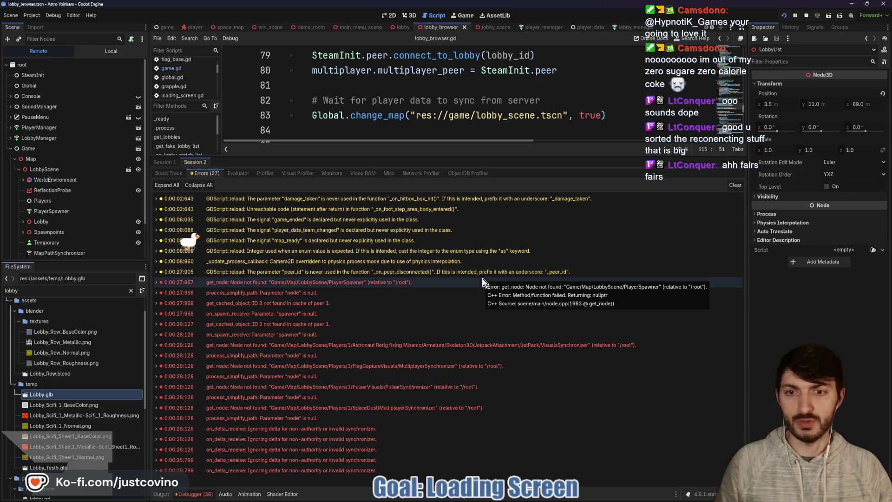
pyautogui.click(425, 294)
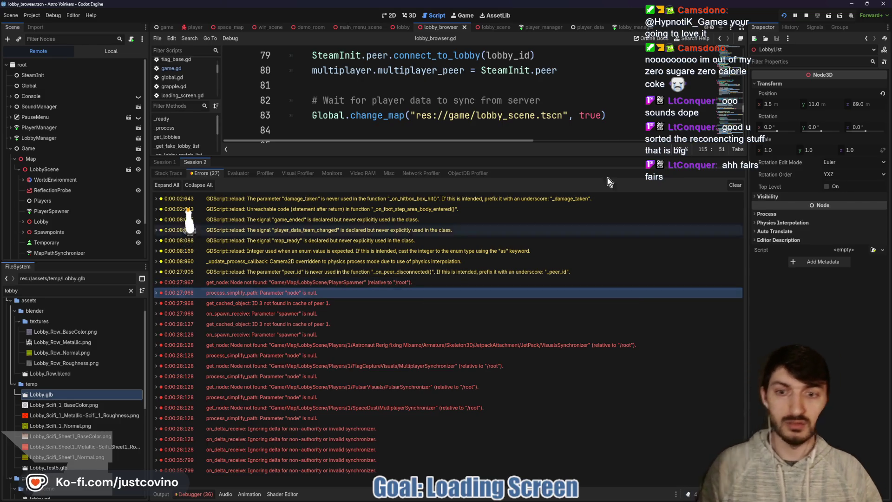
pyautogui.press('F8')
pyautogui.moveTo(439, 293)
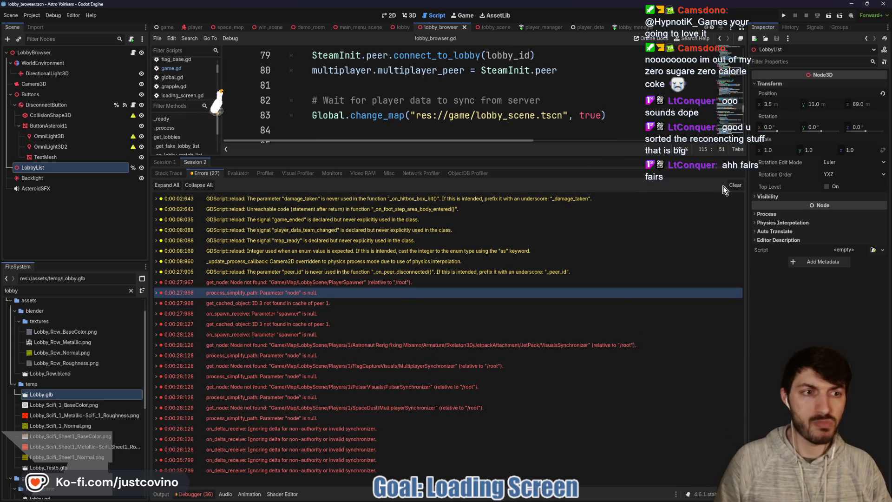
pyautogui.moveTo(511, 162); pyautogui.dragTo(511, 381)
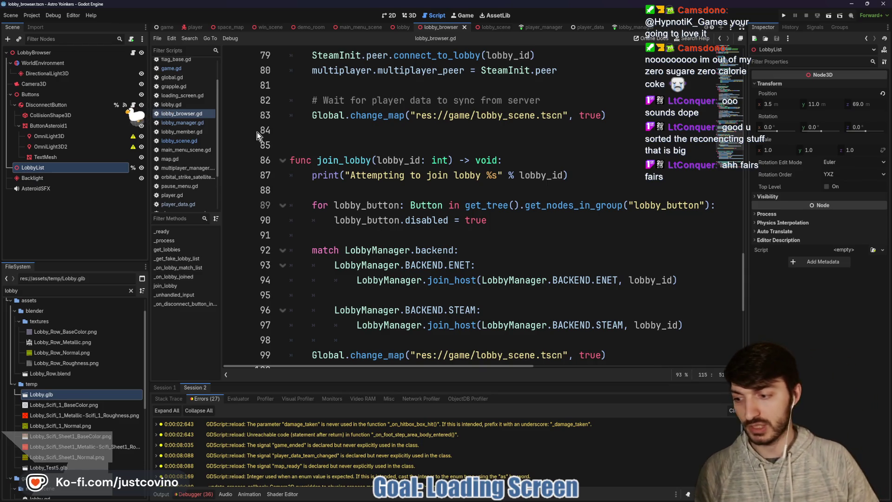
# Open loading_screen.gd from the game scene and place the caret after hide() in change_map
pyautogui.click(356, 141)
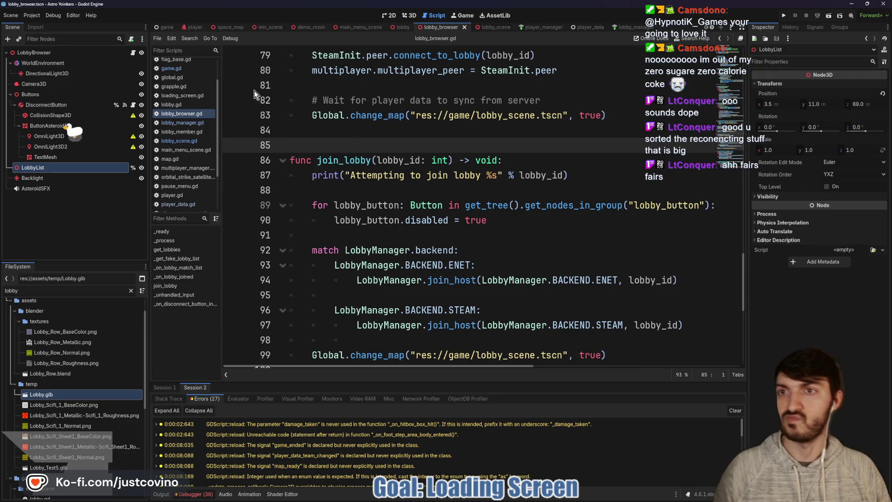
pyautogui.click(167, 27)
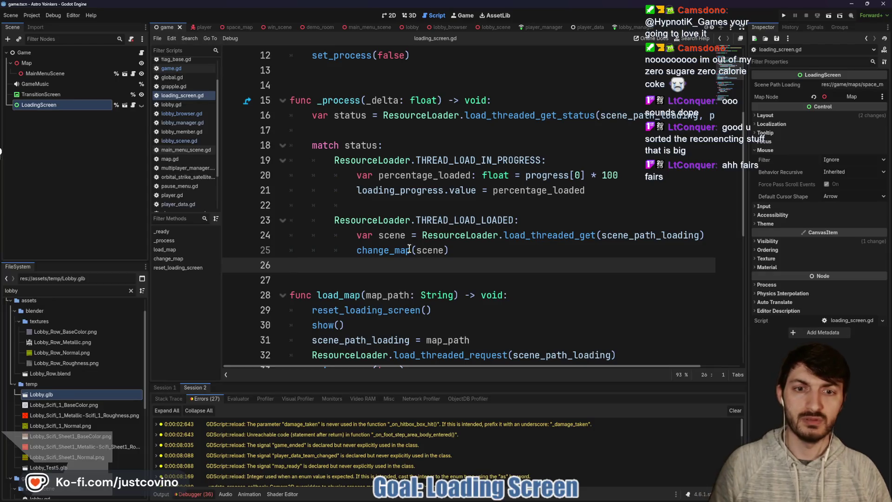
pyautogui.scroll(-3, 368, 261)
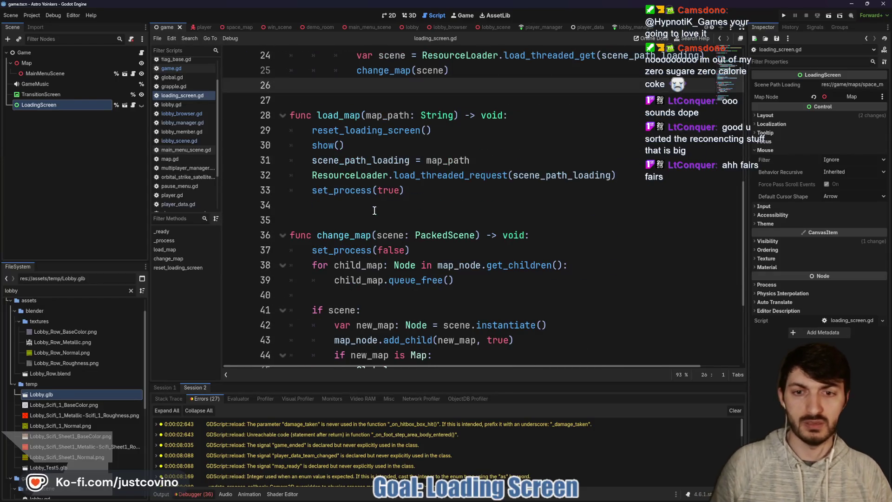
pyautogui.scroll(-3, 367, 208)
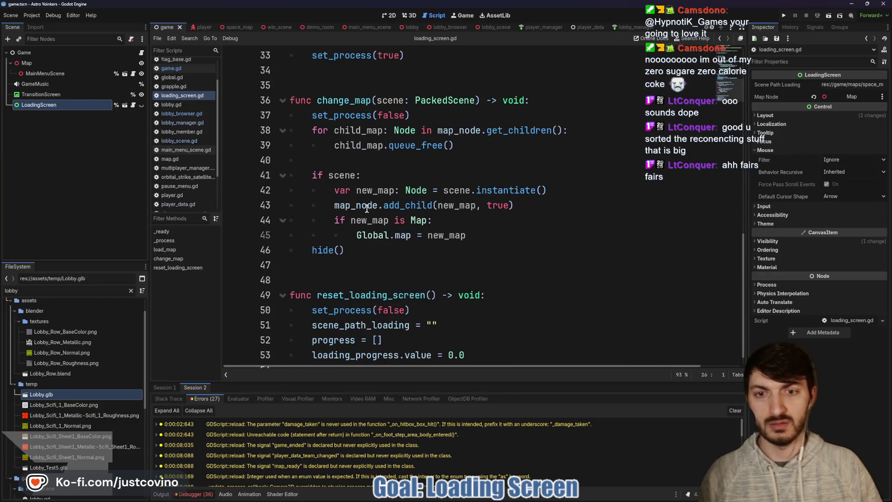
pyautogui.click(352, 252)
# Add PlayerManager.map_ready.emit() on a new line after hide() in change_map
pyautogui.press('Return')
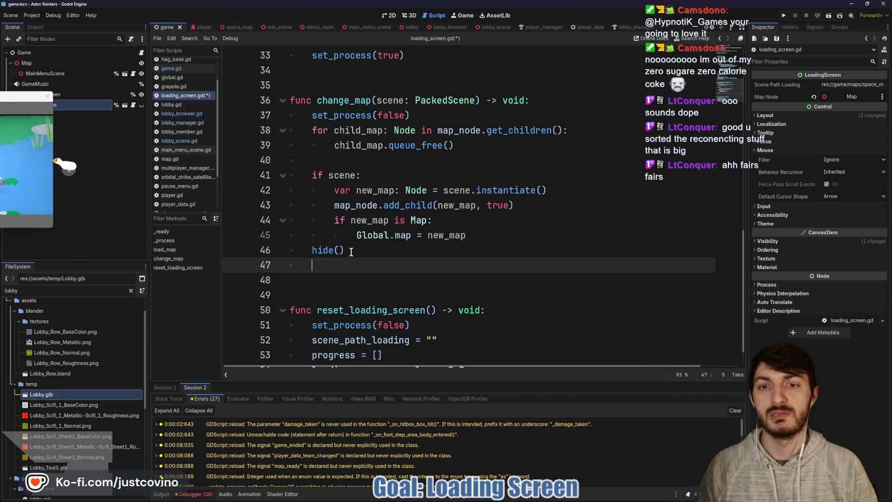
pyautogui.write('PlayerMan')
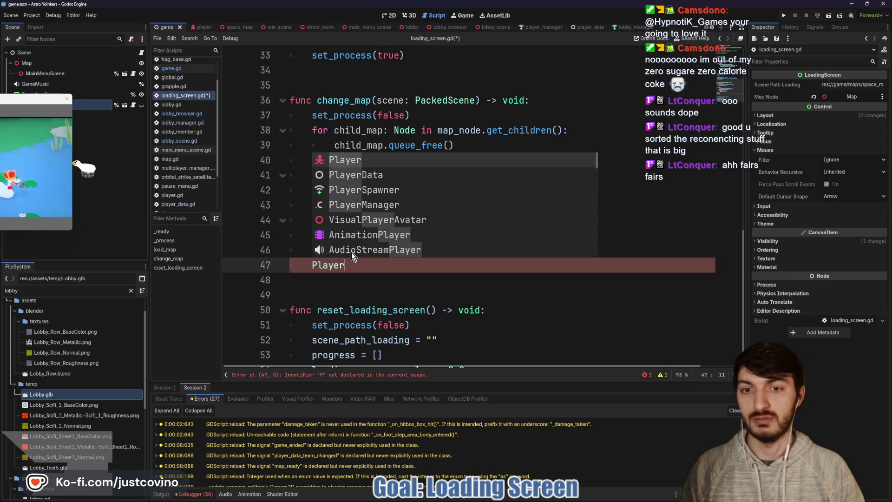
pyautogui.press('Return')
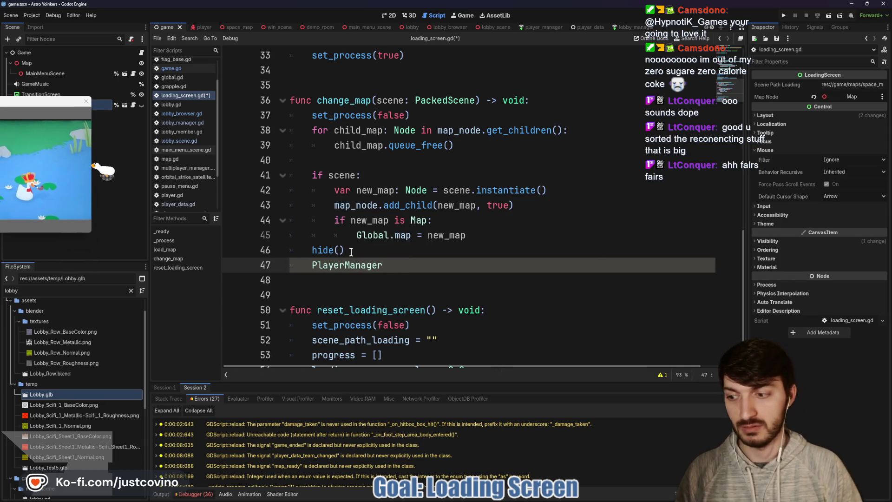
pyautogui.write('.')
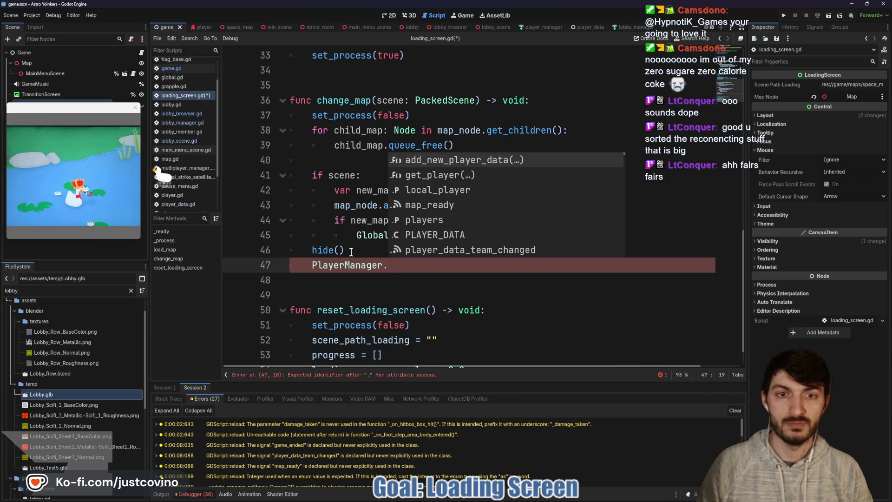
pyautogui.press('Down')
pyautogui.press('Down')
pyautogui.press('Down')
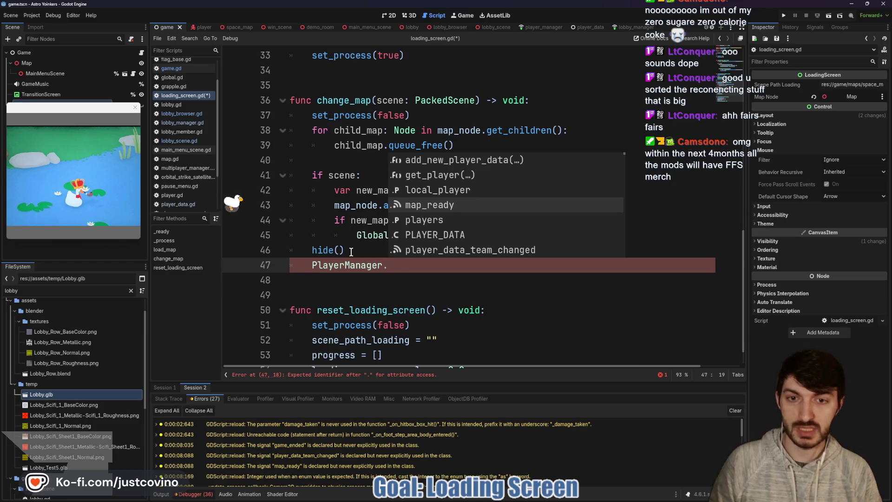
pyautogui.press('Return')
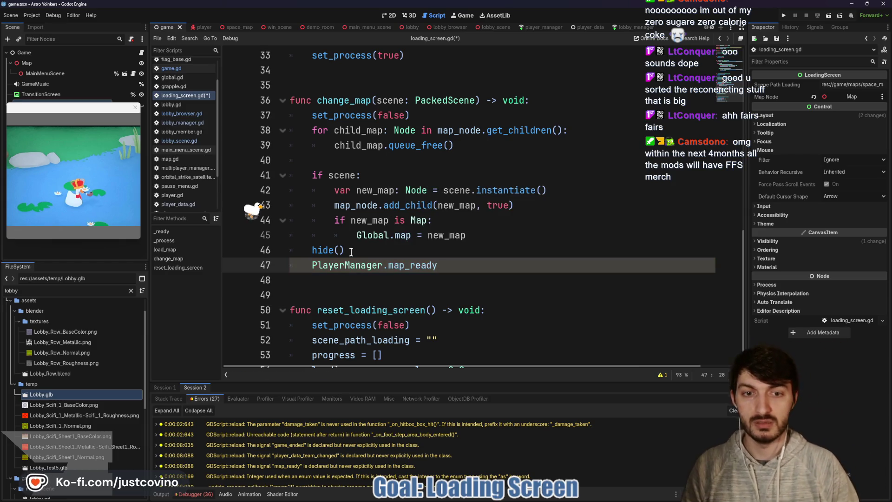
pyautogui.write('.emit(')
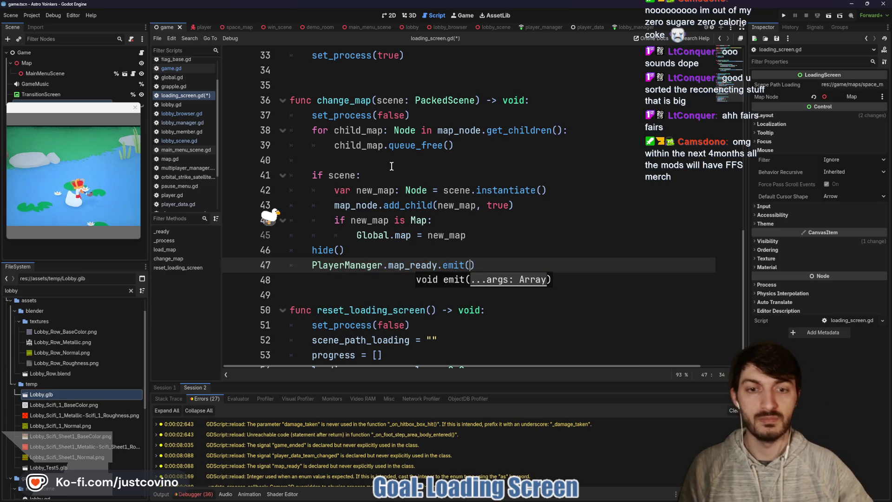
pyautogui.click(538, 28)
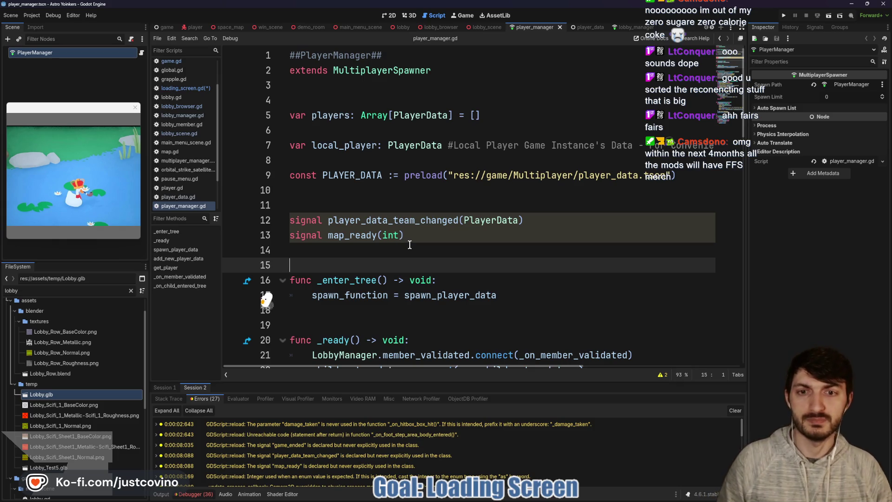
# Look over the PlayerManager script, lobby_scene.gd and lobby_browser.gd, then open game.gd
pyautogui.hotkey('ctrl', 'Home')
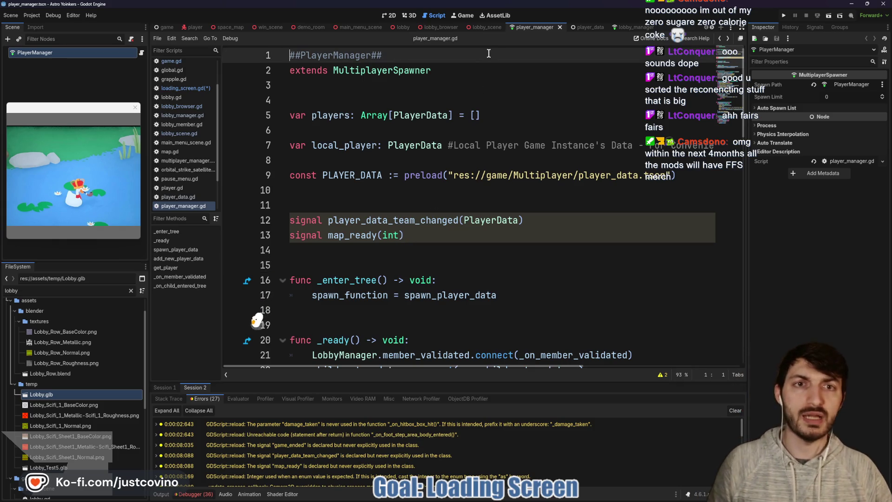
pyautogui.click(141, 53)
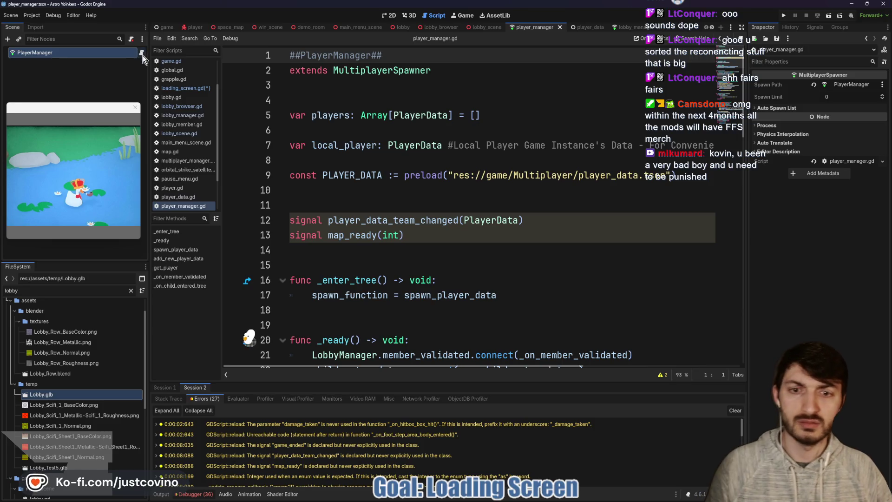
pyautogui.click(493, 27)
pyautogui.scroll(-5, 415, 187)
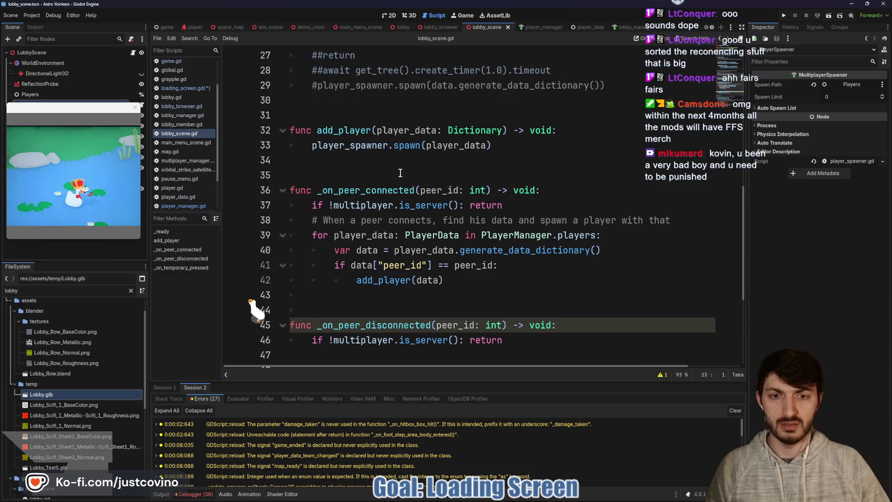
pyautogui.scroll(-4, 409, 193)
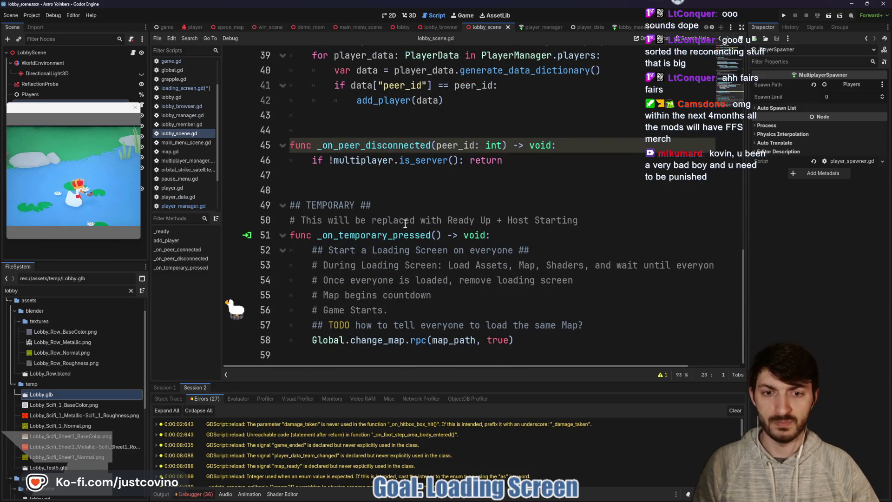
pyautogui.click(441, 27)
pyautogui.scroll(-2, 428, 193)
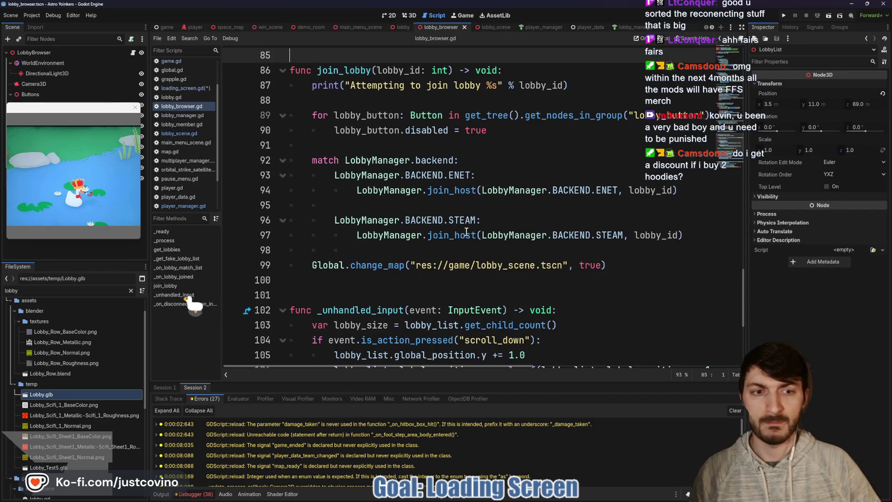
pyautogui.click(168, 27)
pyautogui.click(136, 108)
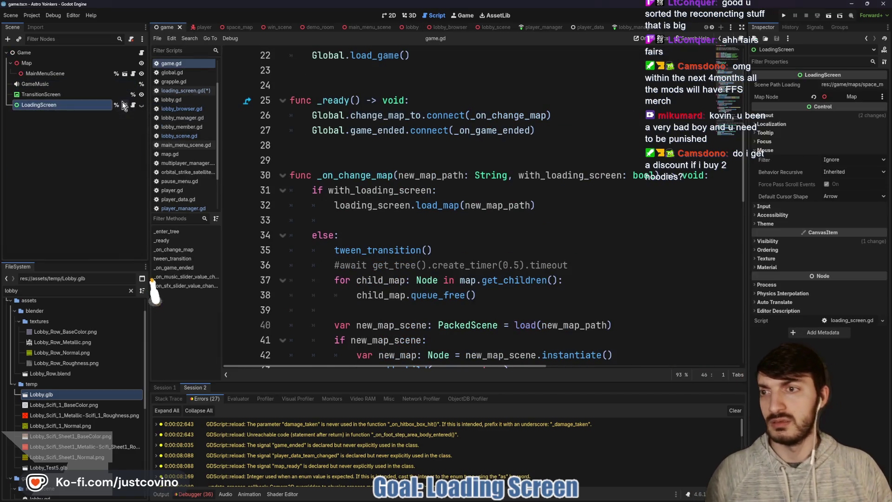
# Open the LoadingScreen node's attached script
pyautogui.click(133, 105)
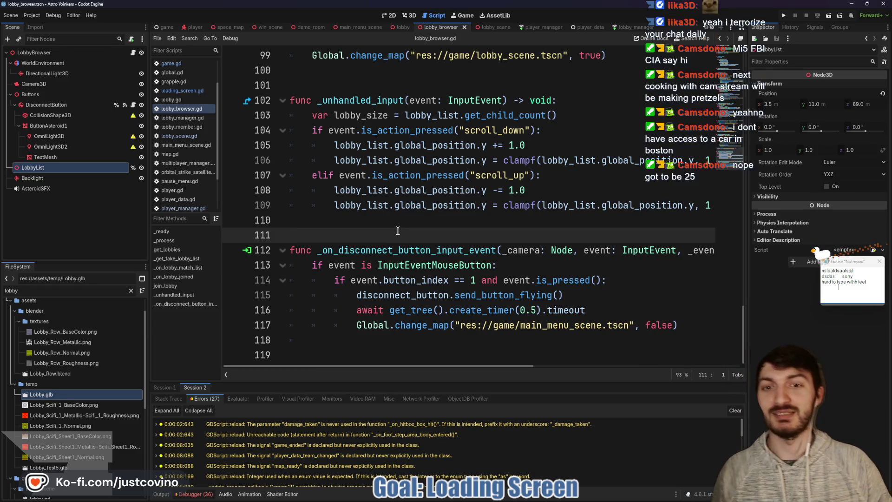
pyautogui.scroll(1, 392, 249)
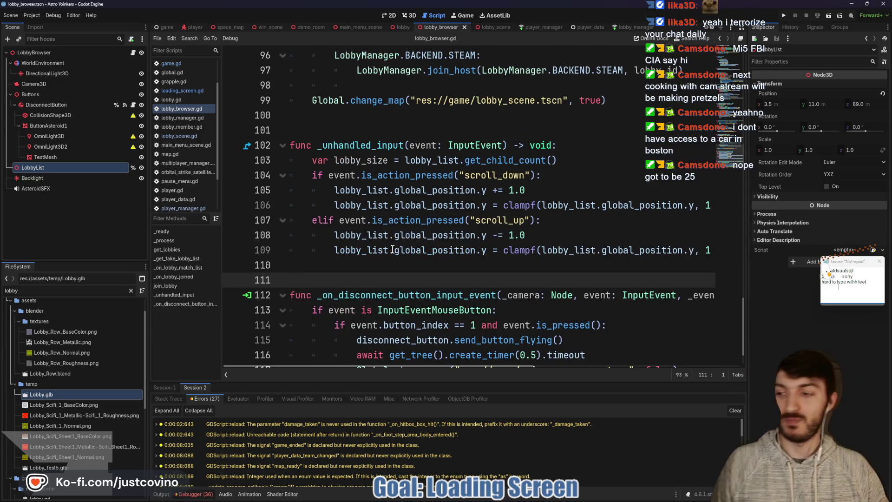
pyautogui.scroll(2, 399, 285)
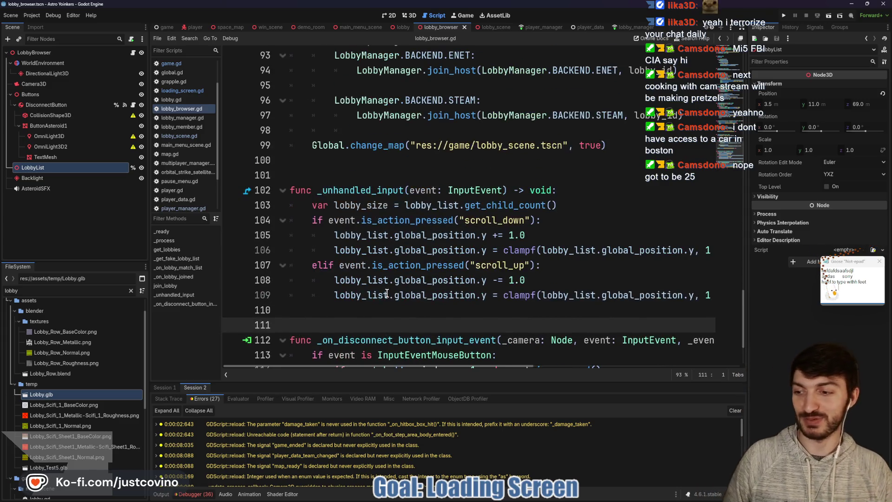
pyautogui.click(356, 218)
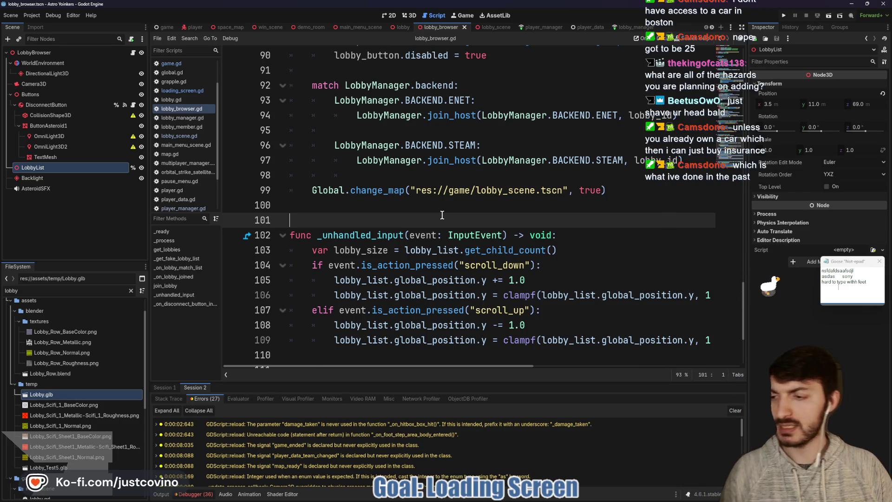
pyautogui.press('super')
pyautogui.click(480, 498)
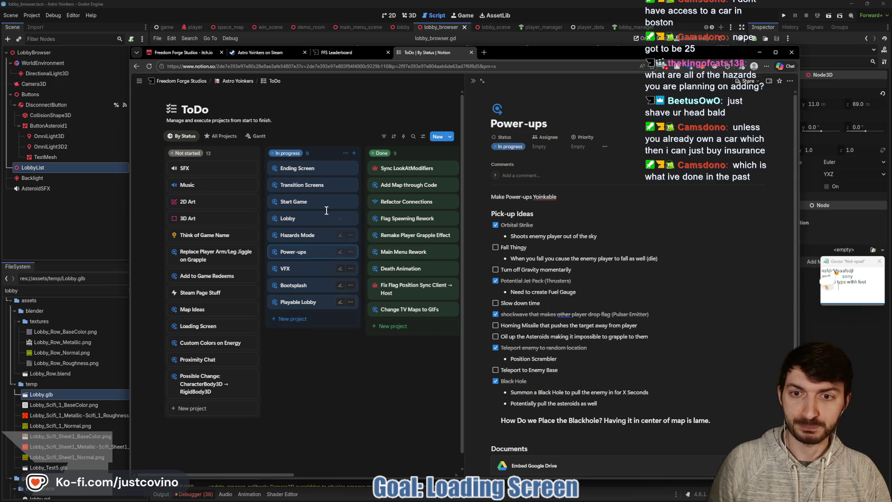
pyautogui.click(303, 236)
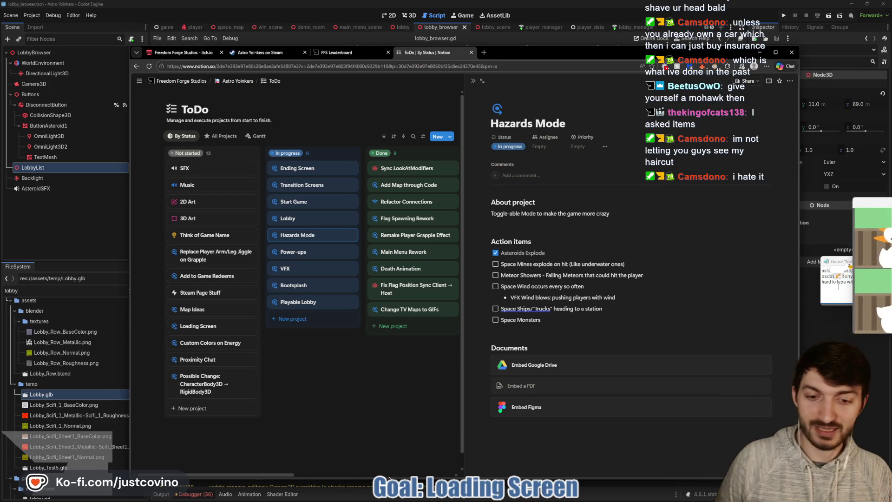
pyautogui.hotkey('alt', 'Tab')
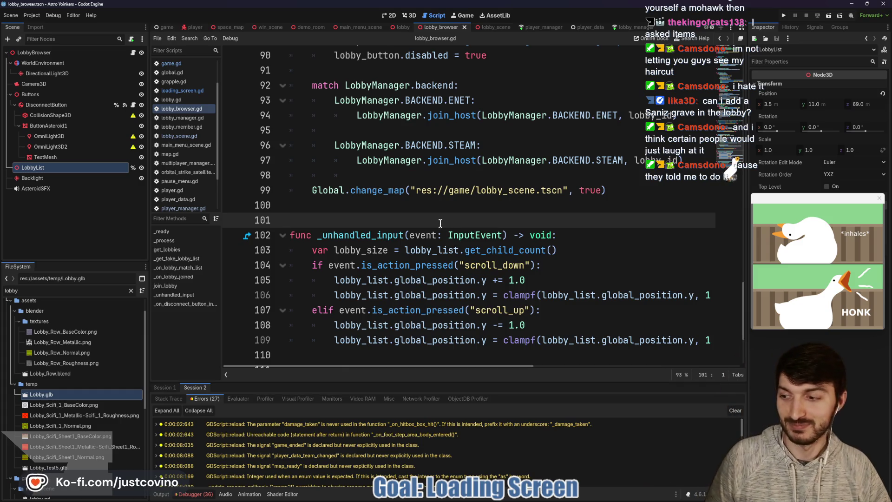
# Save lobby_browser.gd and look over the lobby scene path and change_map code
pyautogui.click(418, 211)
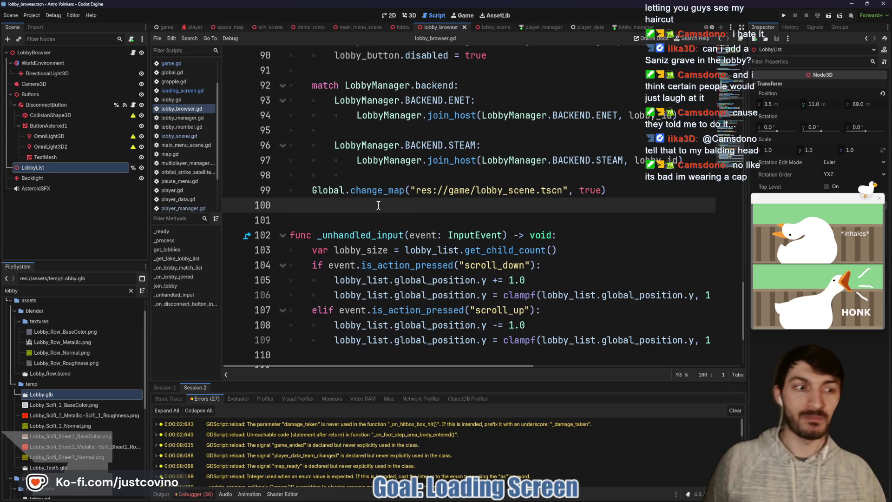
pyautogui.hotkey('ctrl', 's')
pyautogui.press('Up')
pyautogui.press('Up')
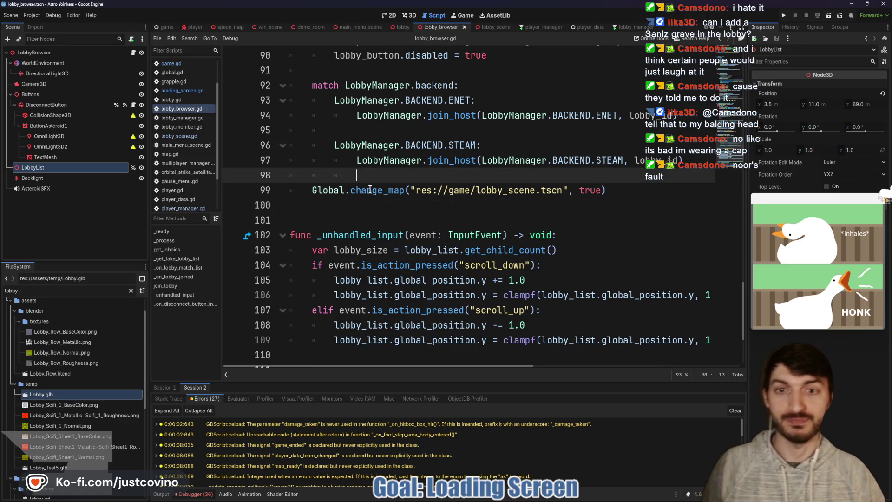
pyautogui.hotkey('ctrl', 's')
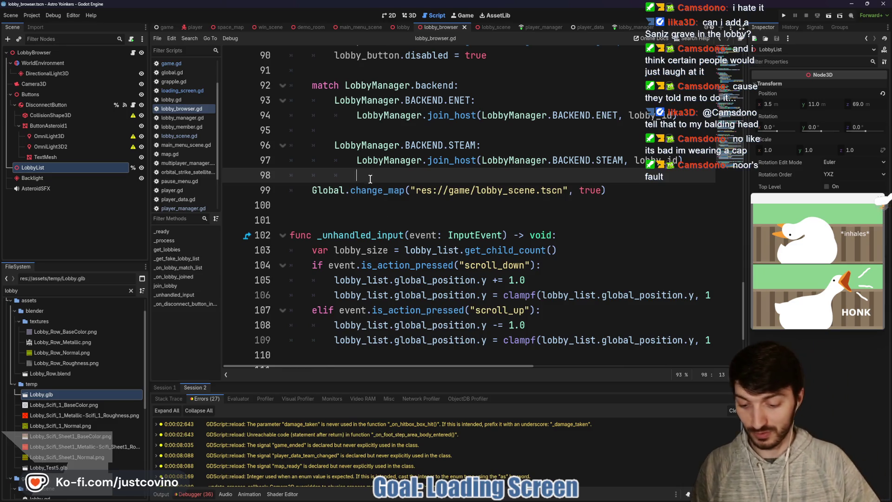
pyautogui.scroll(2, 467, 212)
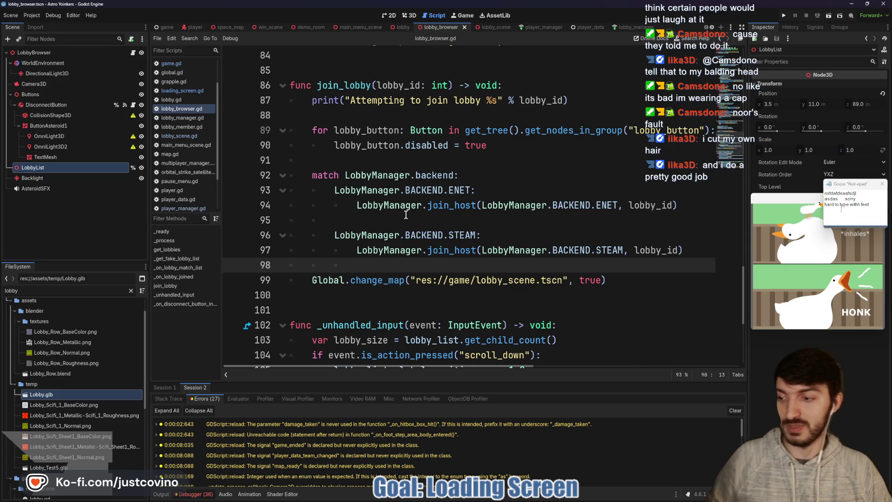
pyautogui.scroll(-1, 481, 229)
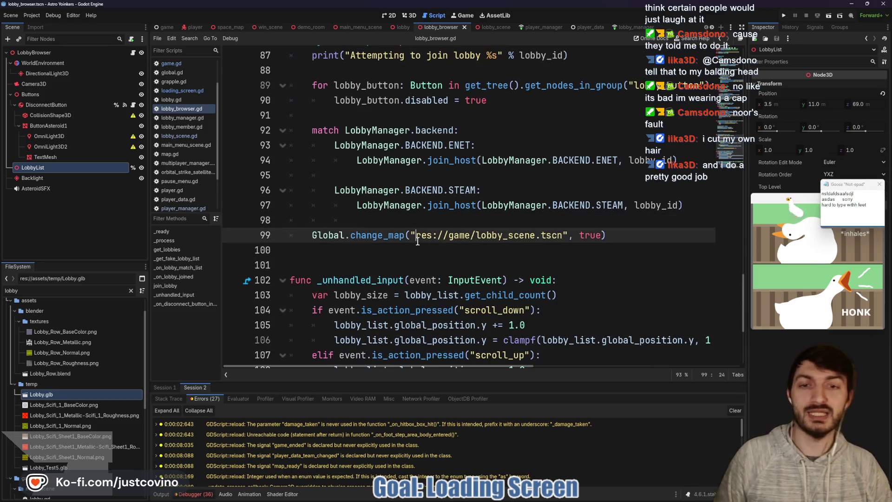
pyautogui.click(416, 235)
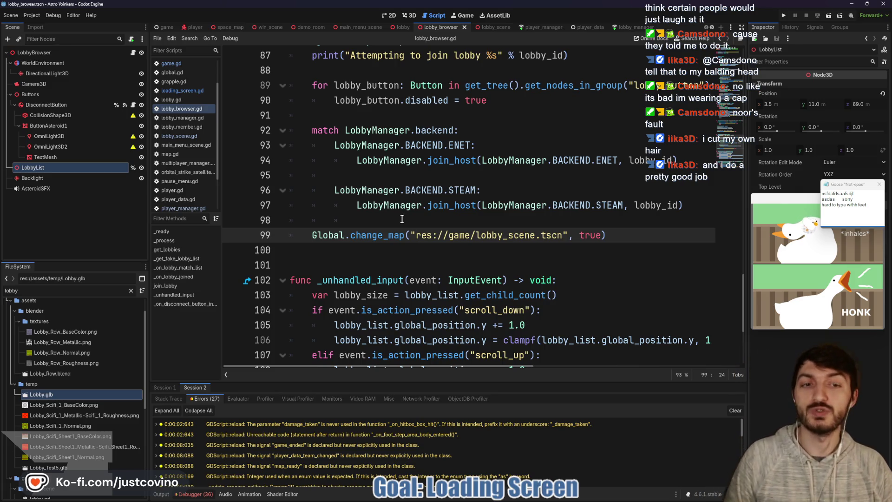
pyautogui.click(398, 222)
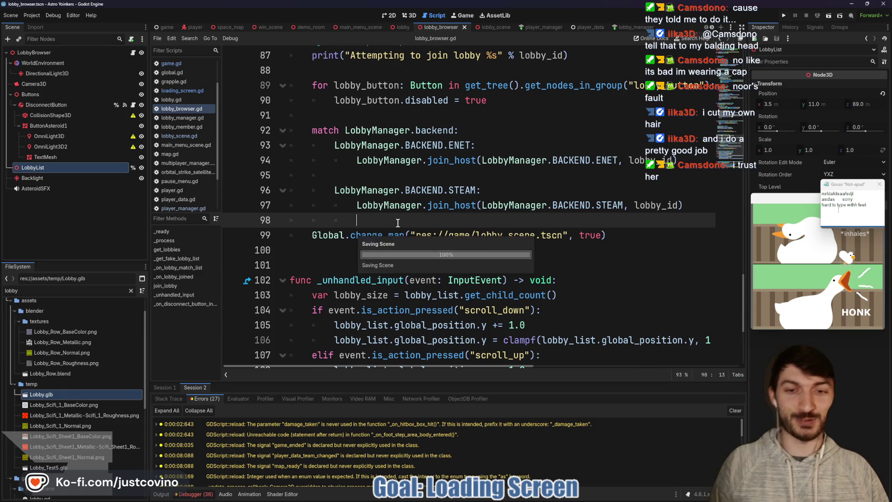
pyautogui.click(394, 251)
pyautogui.scroll(-1, 393, 249)
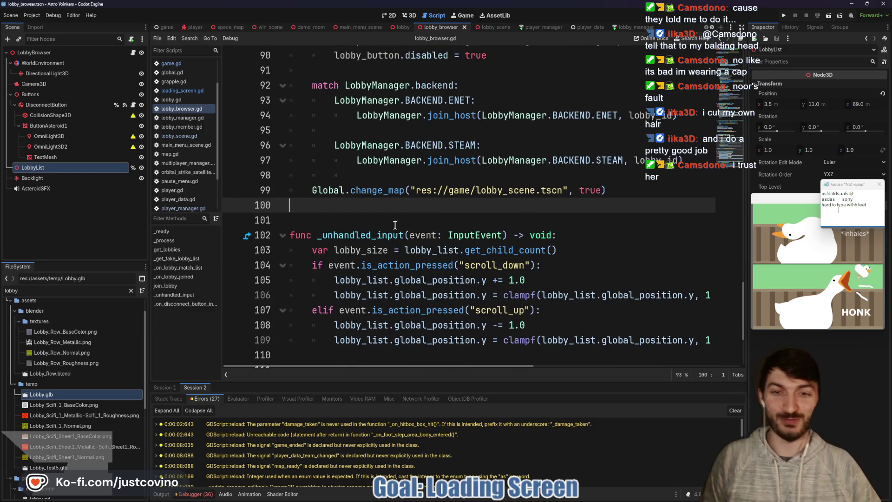
pyautogui.scroll(1, 353, 212)
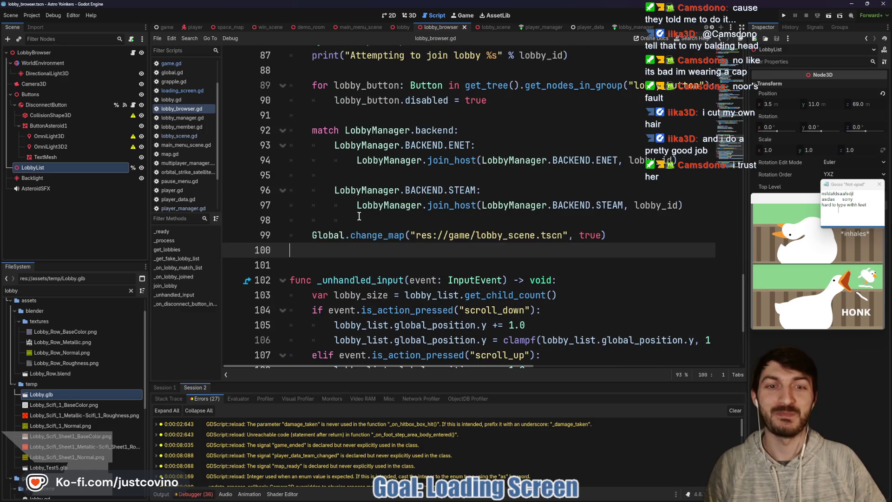
pyautogui.scroll(2, 359, 216)
# Read through join_lobby in lobby_browser.gd, then switch to the game scene's game.gd
pyautogui.click(363, 204)
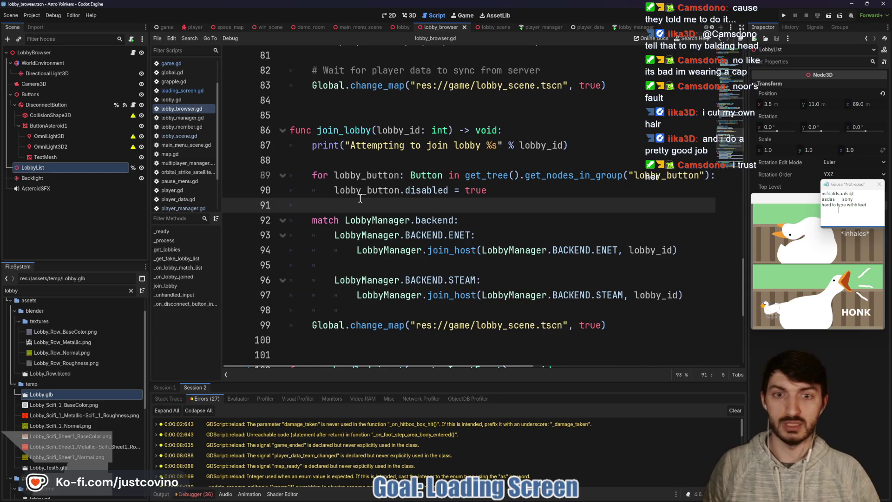
pyautogui.scroll(-1, 359, 200)
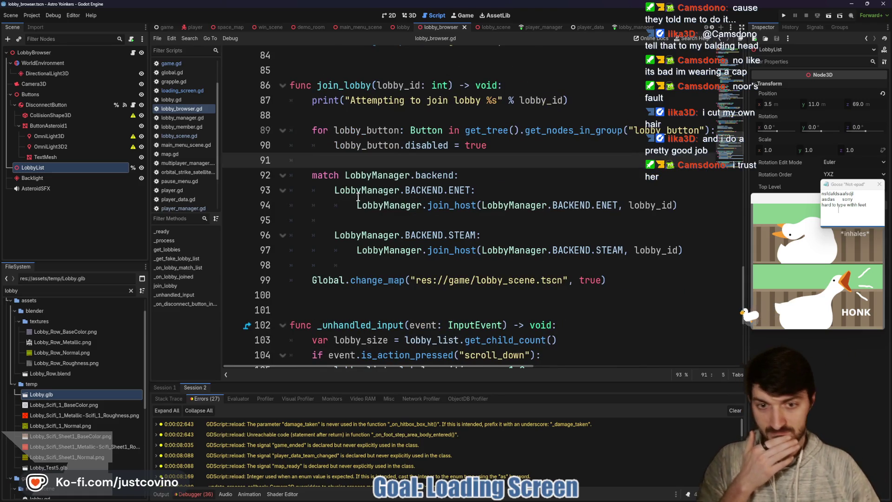
pyautogui.scroll(-1, 359, 205)
pyautogui.scroll(-1, 361, 210)
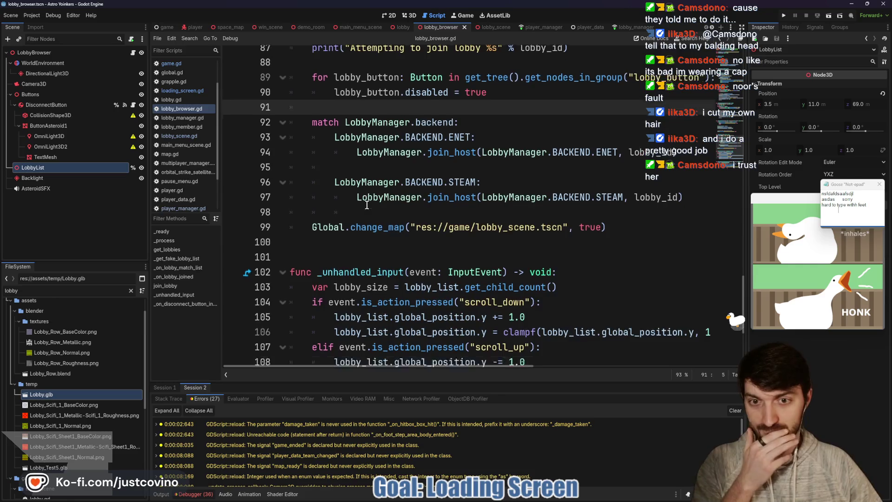
pyautogui.rightClick(335, 219)
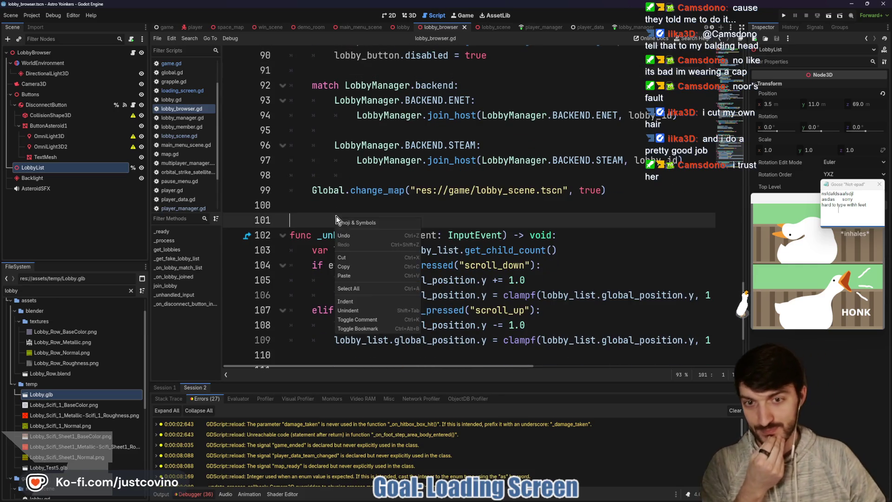
pyautogui.click(326, 204)
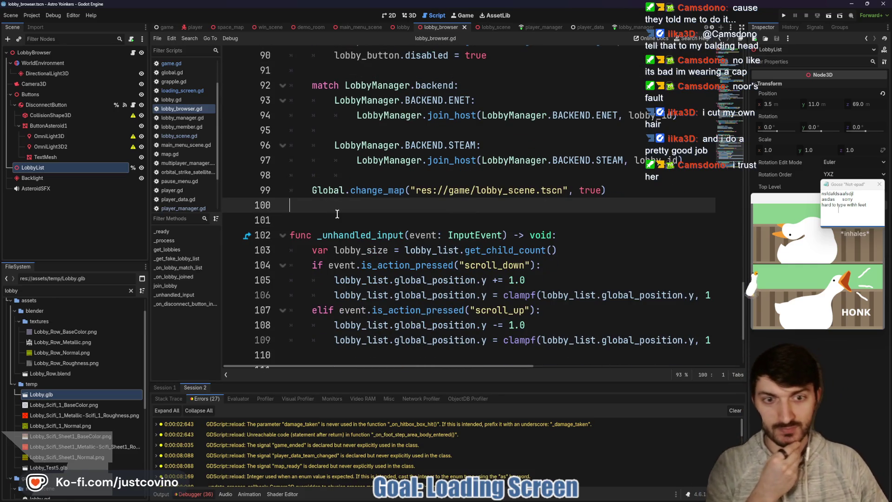
pyautogui.scroll(-3, 337, 213)
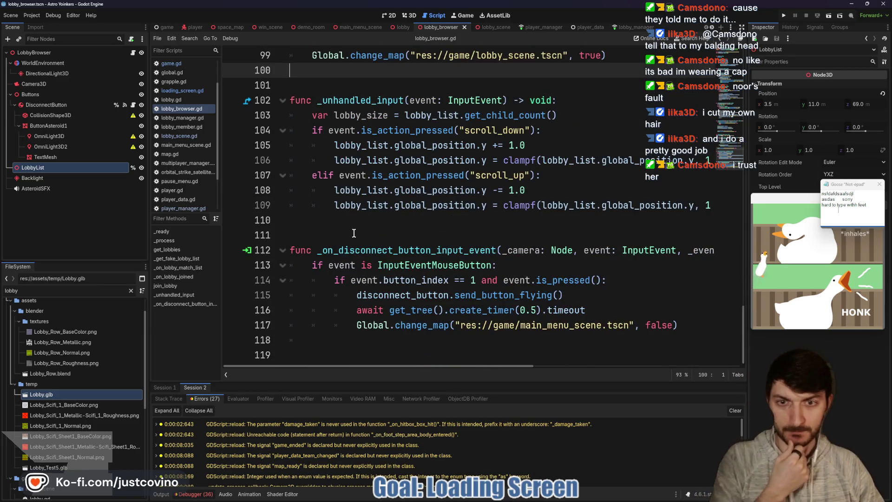
pyautogui.scroll(3, 353, 225)
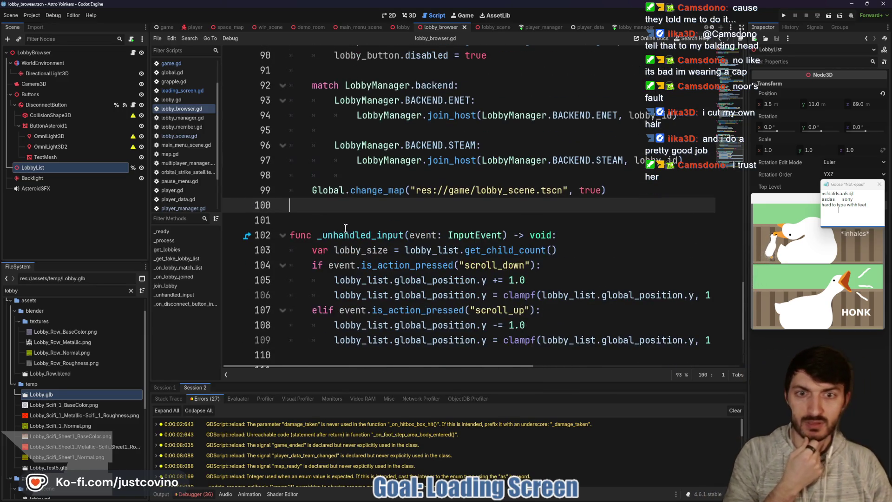
pyautogui.scroll(3, 353, 228)
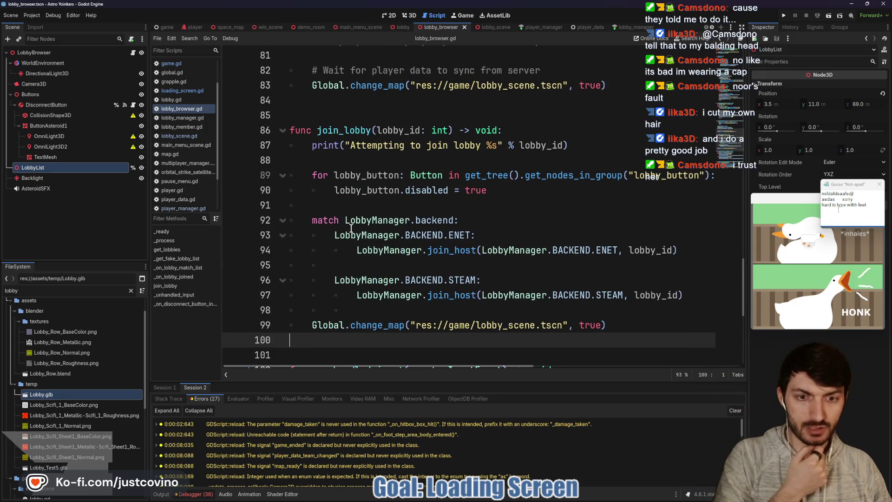
pyautogui.scroll(3, 340, 222)
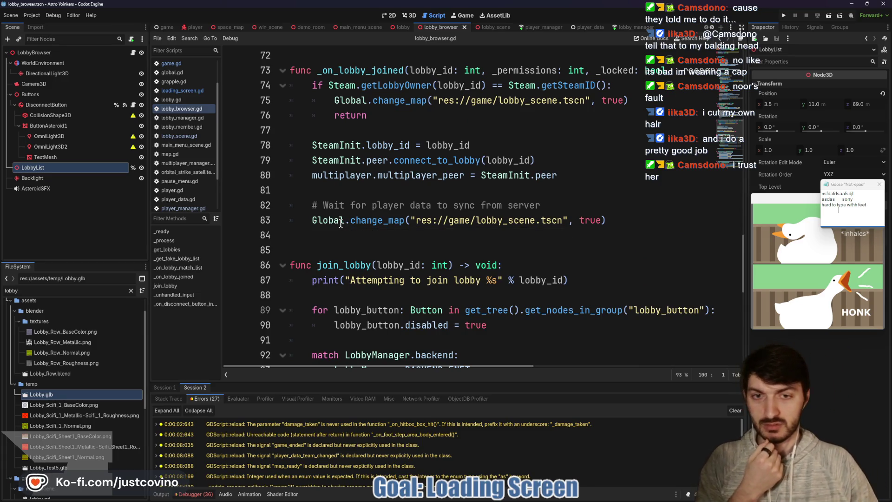
pyautogui.scroll(1, 342, 224)
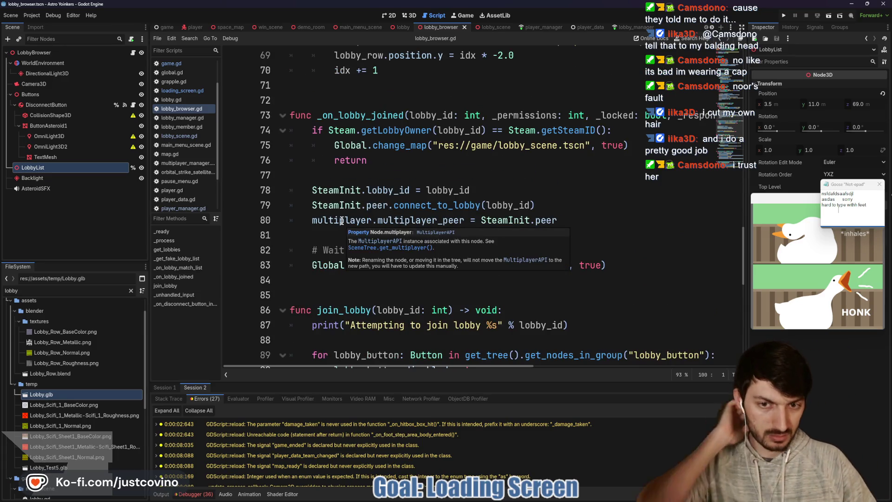
pyautogui.click(166, 27)
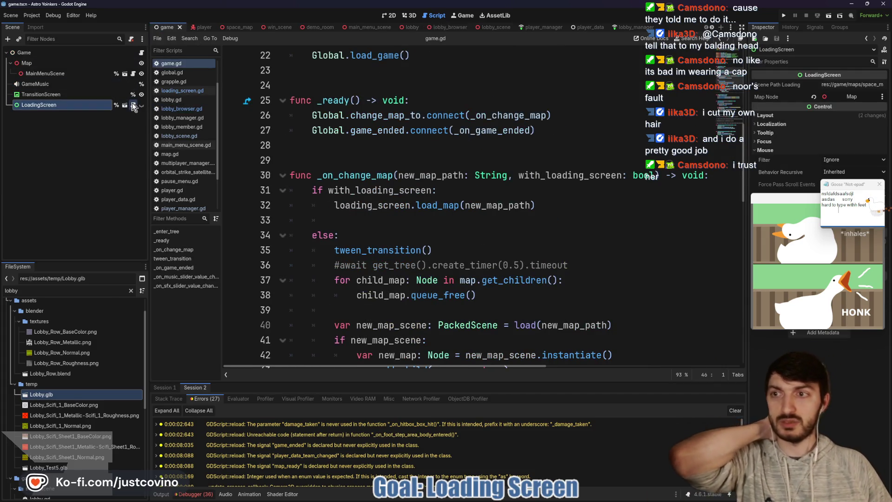
# Open loading_screen.gd and jump from the map_ready emit to its declaration in player_manager.gd
pyautogui.click(134, 107)
pyautogui.click(410, 265)
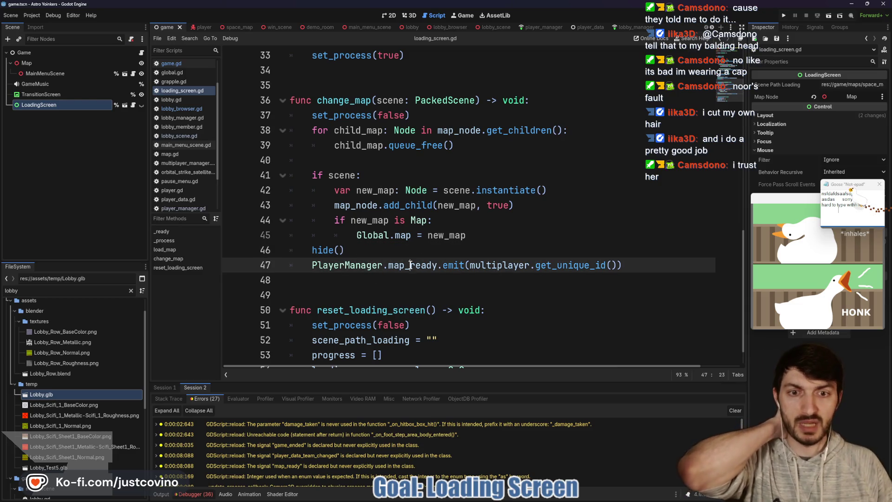
pyautogui.doubleClick(411, 265)
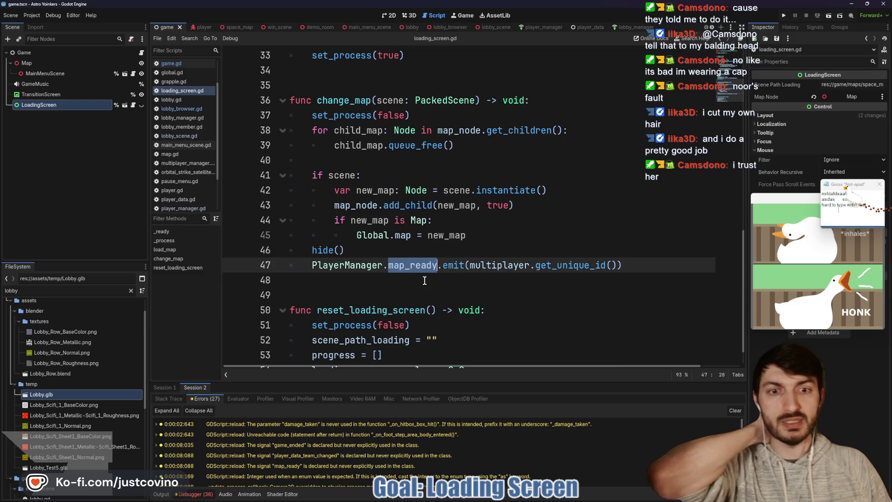
pyautogui.keyDown('ctrl'); pyautogui.click(363, 265); pyautogui.keyUp('ctrl')
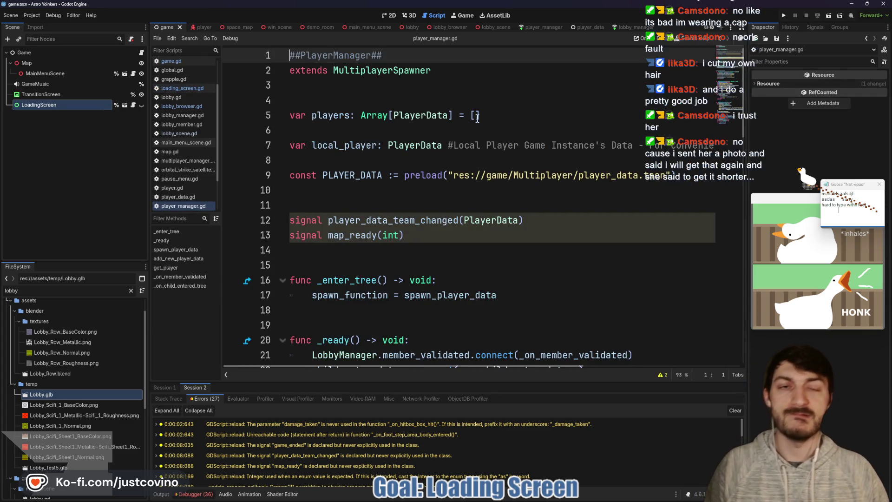
# Select lines 50–54 of the _on_map_ready handler in the space map's map.gd
pyautogui.click(492, 26)
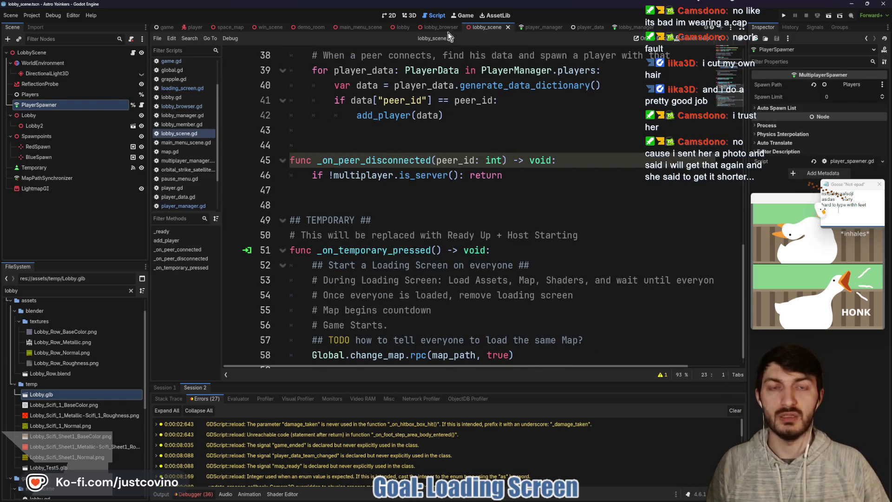
pyautogui.click(231, 27)
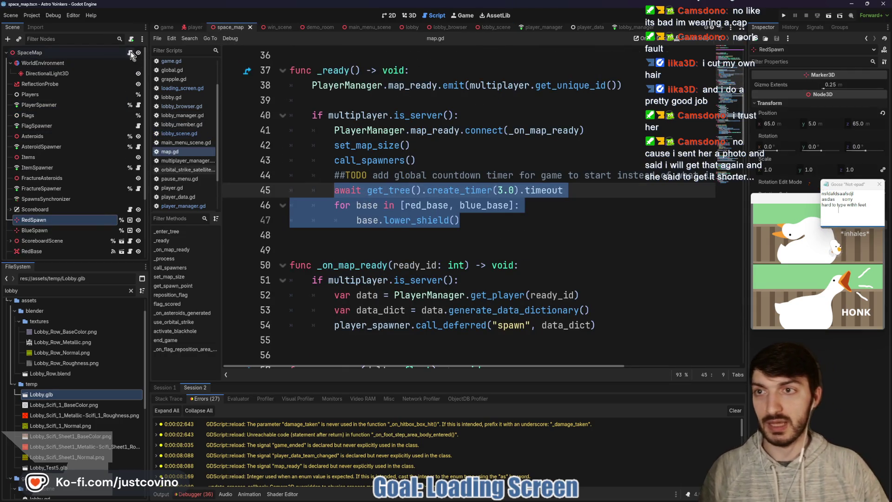
pyautogui.scroll(-1, 355, 186)
pyautogui.doubleClick(358, 221)
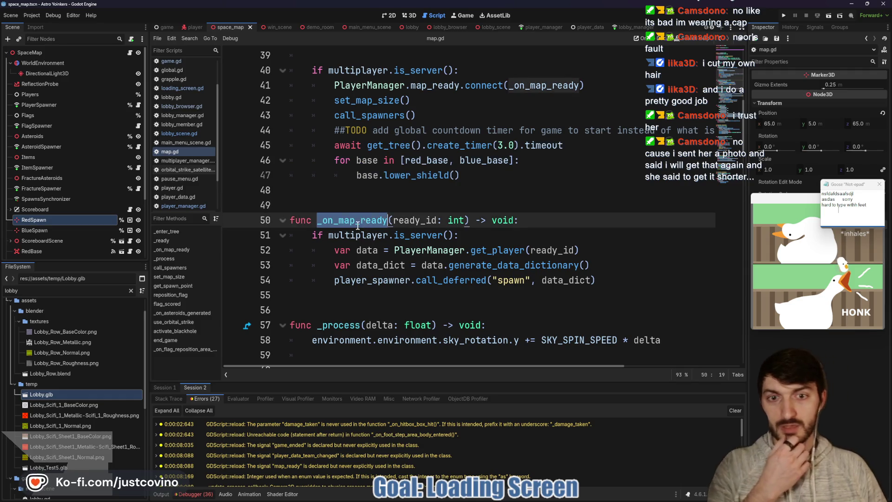
pyautogui.click(607, 278)
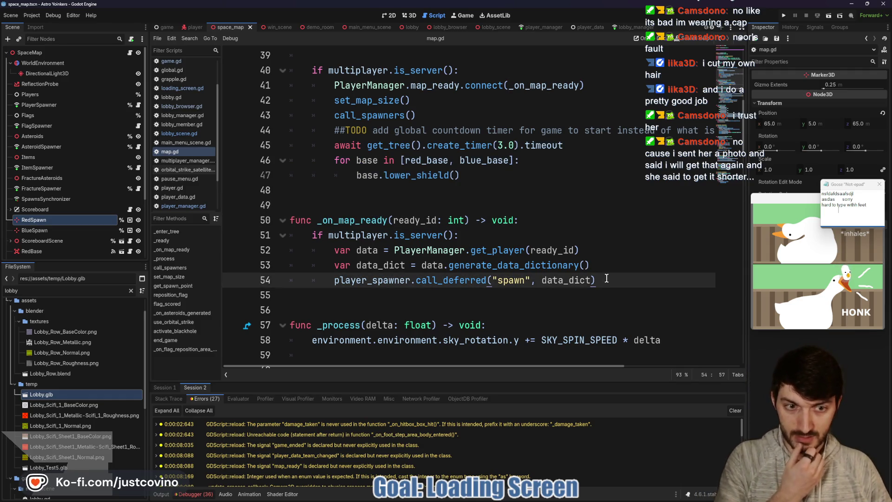
pyautogui.moveTo(599, 280); pyautogui.dragTo(283, 219)
pyautogui.hotkey('ctrl', 'c')
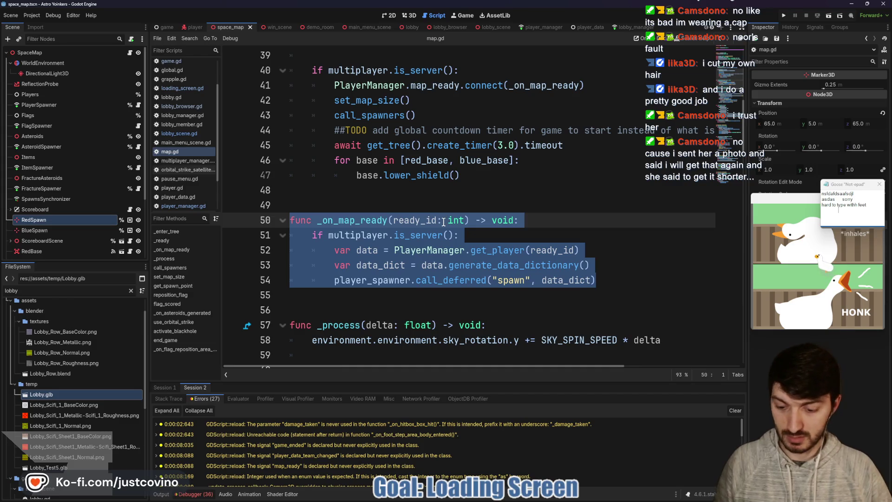
pyautogui.click(492, 27)
pyautogui.scroll(4, 390, 259)
pyautogui.scroll(1, 390, 259)
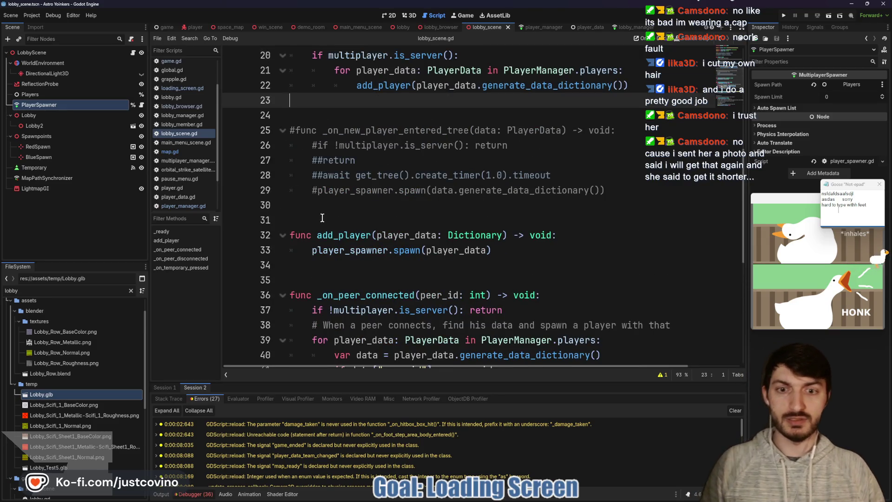
pyautogui.scroll(-1, 321, 223)
pyautogui.scroll(3, 319, 204)
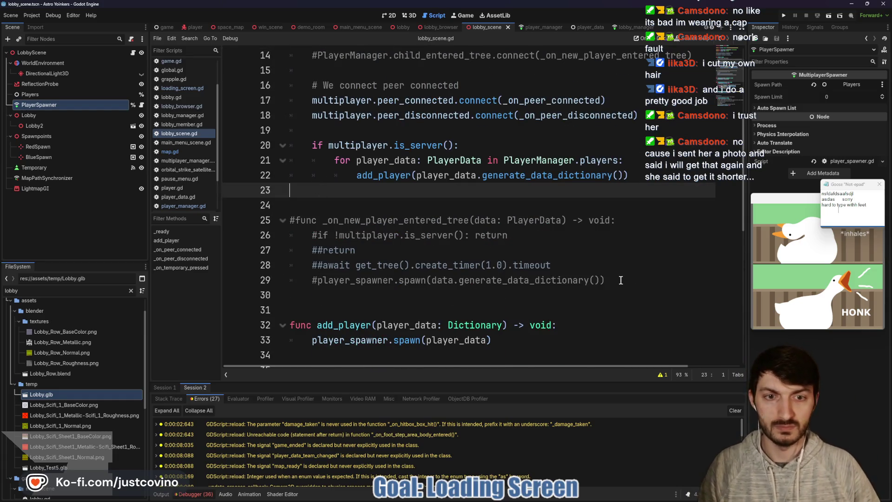
pyautogui.moveTo(609, 280)
pyautogui.mouseDown()
pyautogui.moveTo(617, 281)
pyautogui.moveTo(289, 221)
pyautogui.mouseUp()
pyautogui.hotkey('ctrl', 'v')
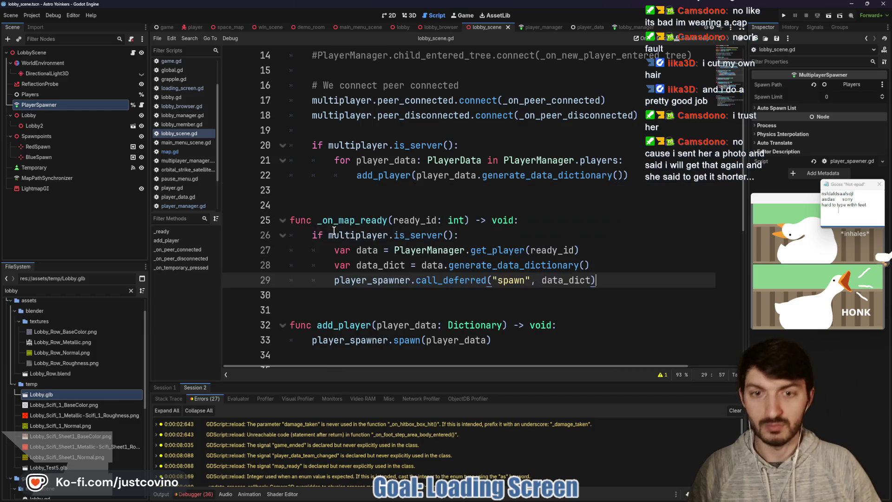
pyautogui.scroll(1, 365, 207)
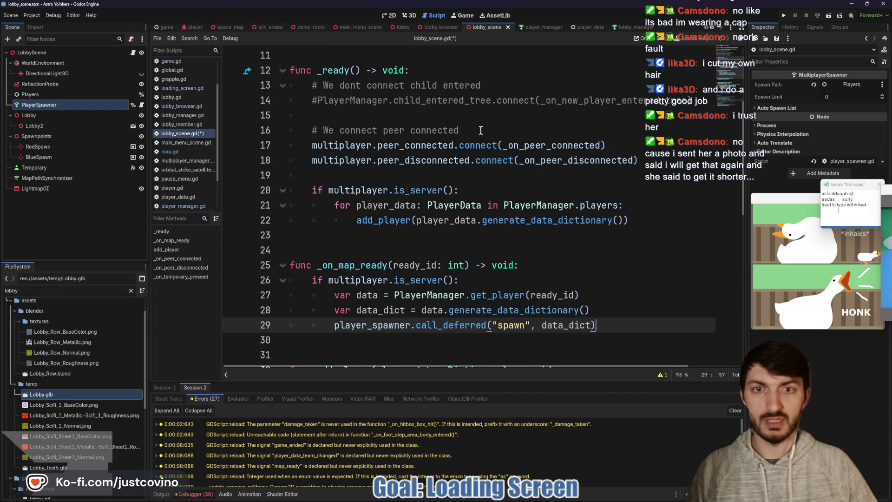
pyautogui.click(651, 160)
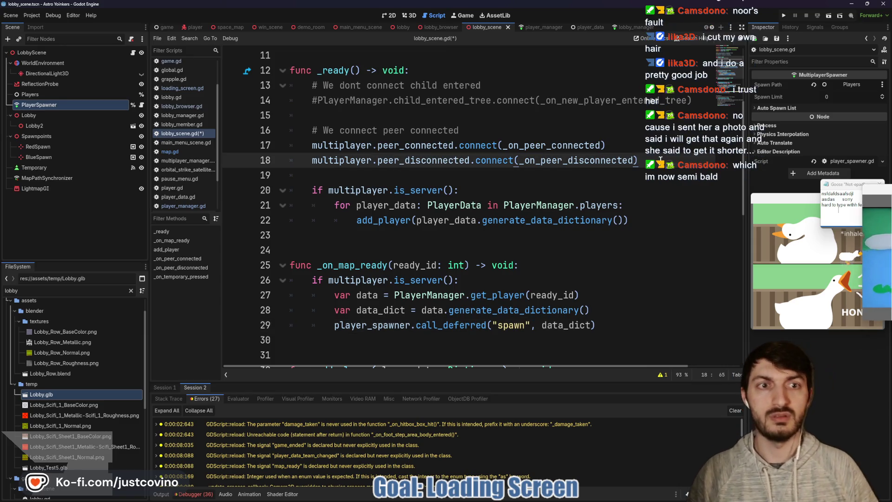
pyautogui.press('Return')
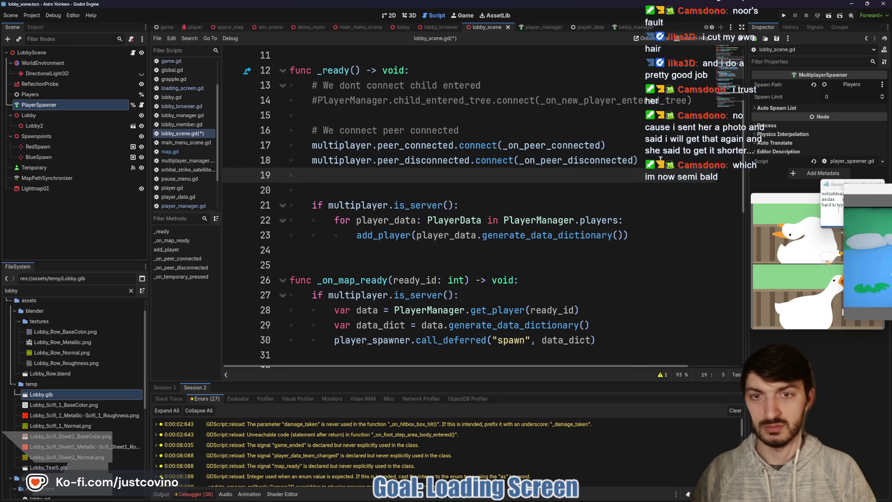
pyautogui.write('PlayerManager.')
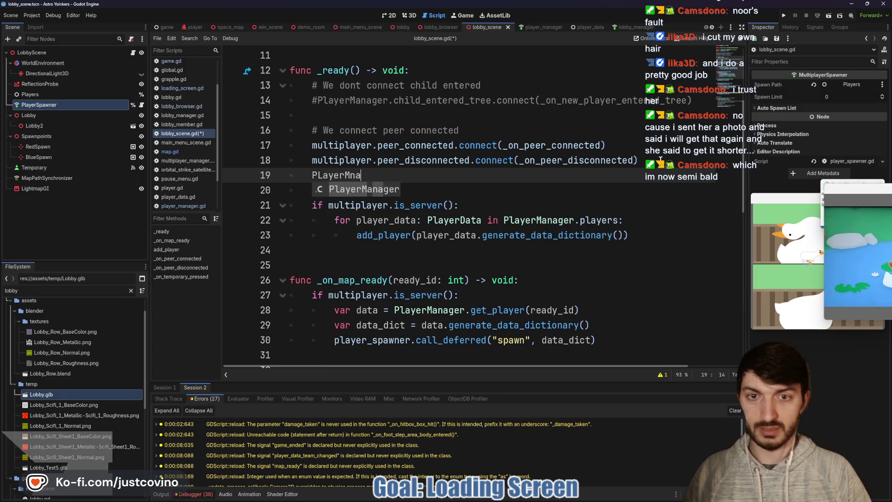
pyautogui.write('map_ready.co')
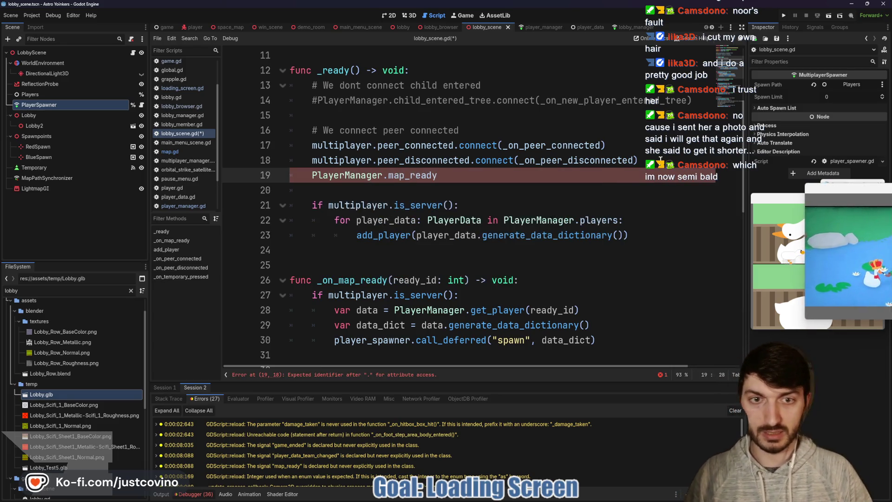
pyautogui.press('Return')
pyautogui.write('_on')
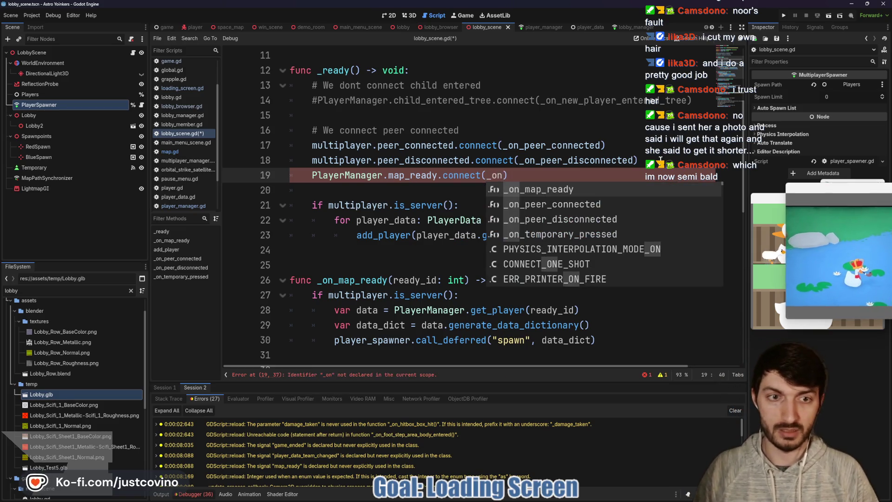
pyautogui.press('Return')
pyautogui.scroll(-1, 486, 233)
pyautogui.click(486, 249)
pyautogui.hotkey('ctrl', 's')
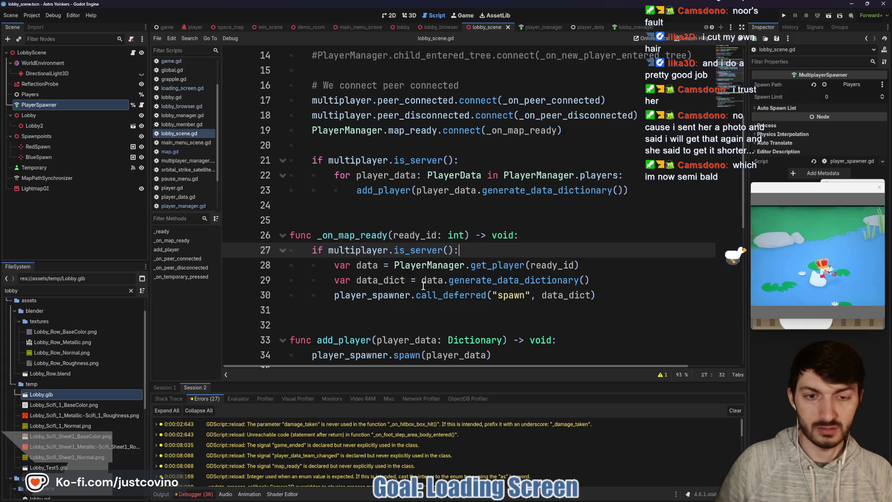
pyautogui.scroll(-1, 376, 287)
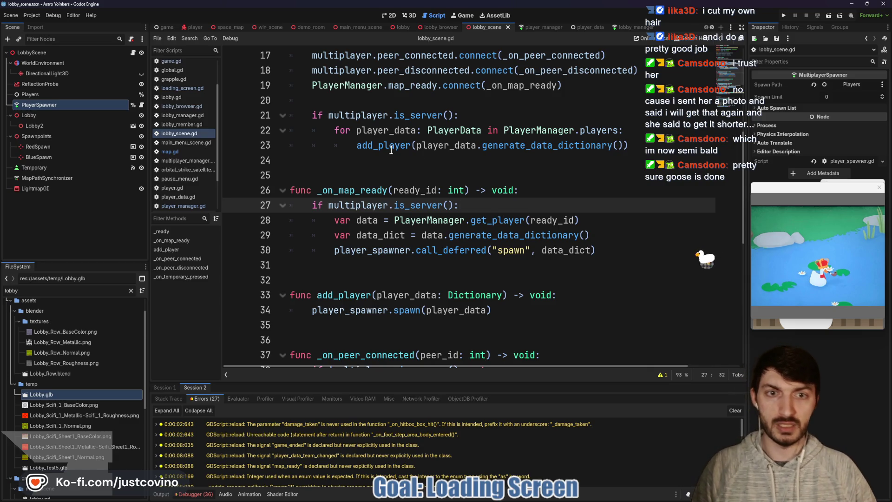
pyautogui.click(437, 265)
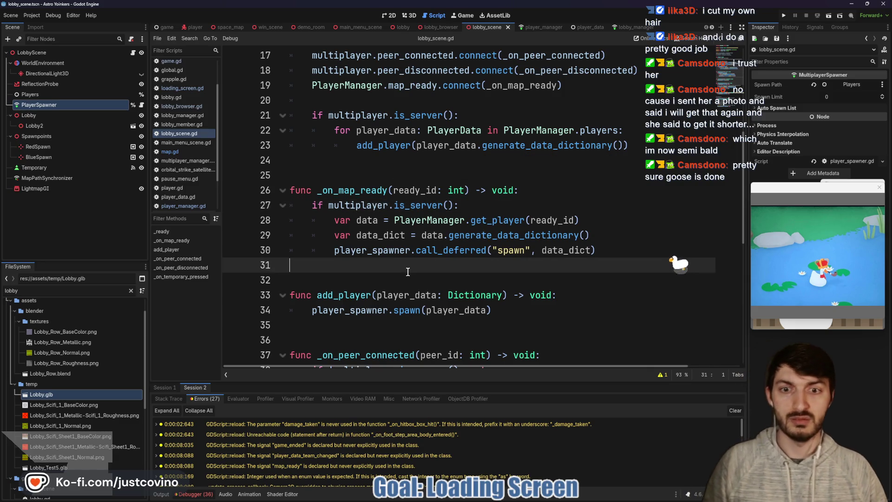
# Run the project, arrange both game windows, and host a lobby to load the map
pyautogui.click(781, 18)
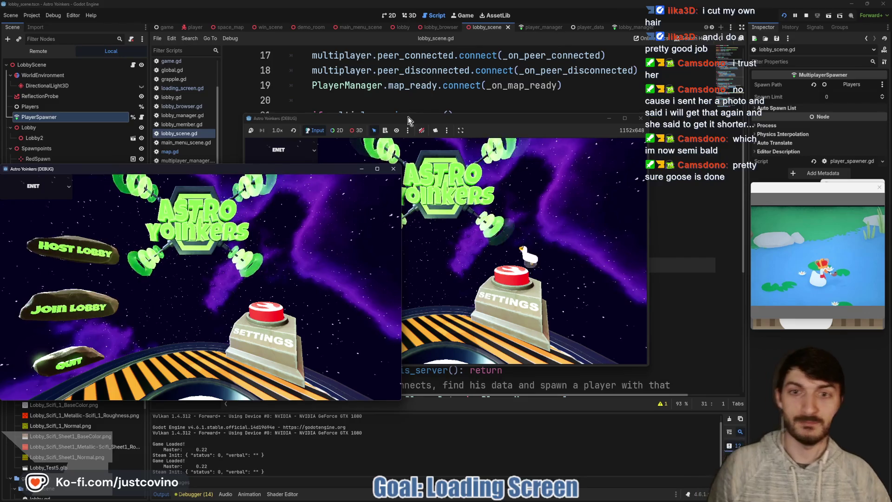
pyautogui.moveTo(200, 168)
pyautogui.mouseDown()
pyautogui.moveTo(286, 130)
pyautogui.moveTo(567, 133)
pyautogui.moveTo(301, 119)
pyautogui.mouseUp()
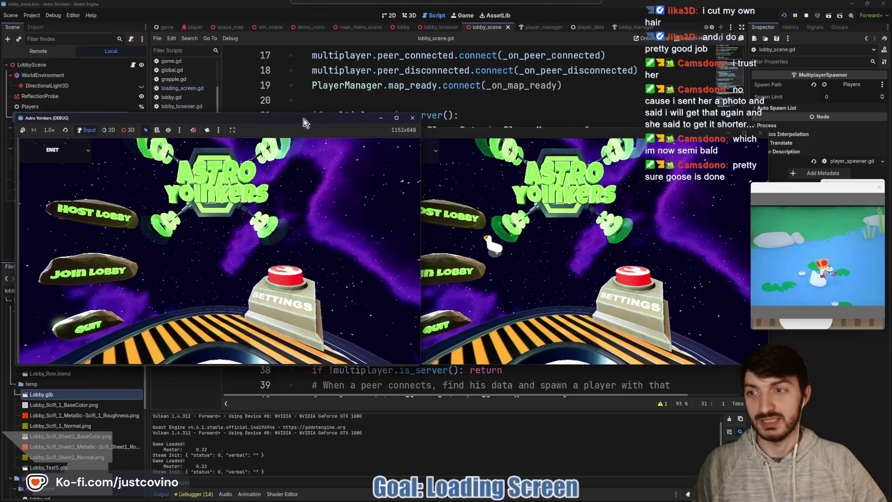
pyautogui.moveTo(523, 136); pyautogui.dragTo(560, 133)
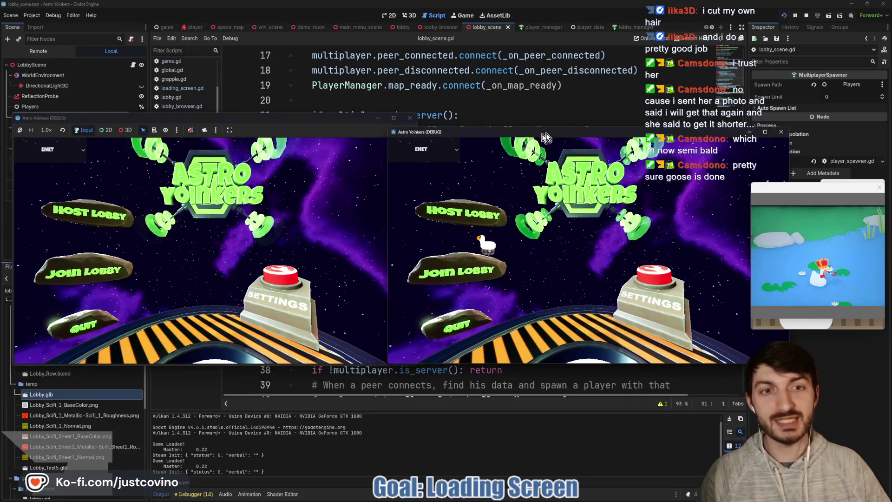
pyautogui.click(103, 220)
pyautogui.click(211, 233)
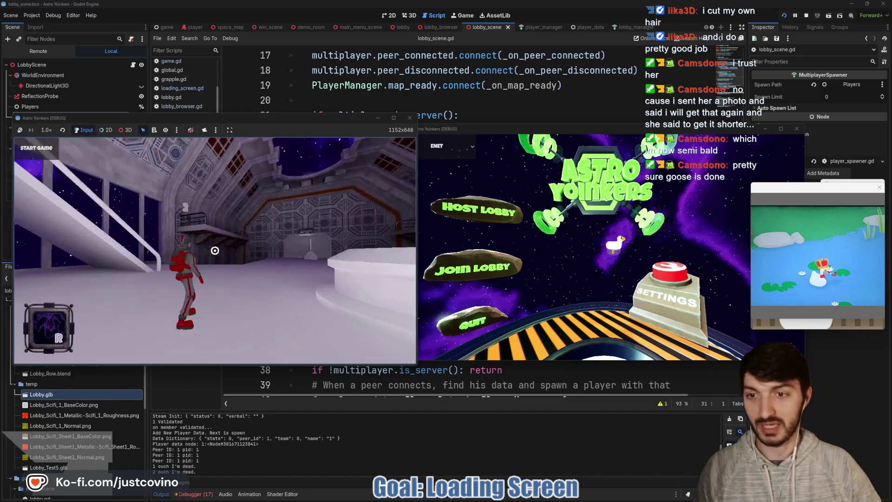
# Stop the running game with F8
pyautogui.press('super')
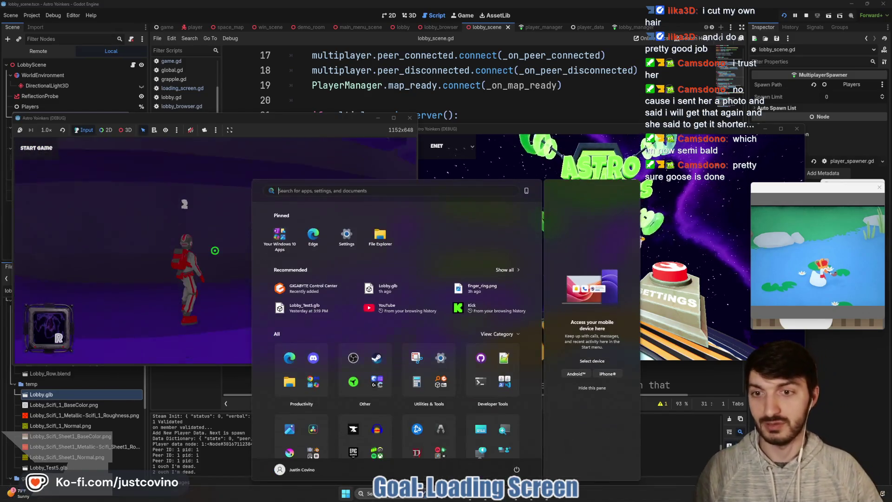
pyautogui.press('super')
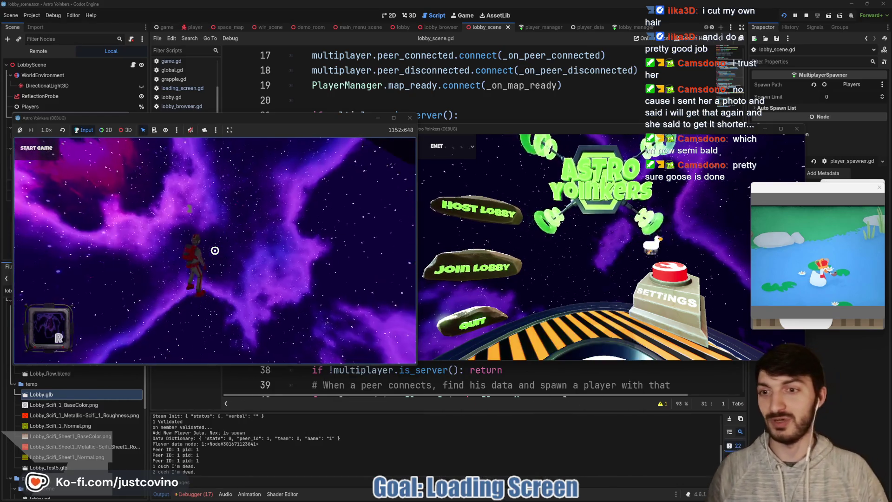
pyautogui.press('F8')
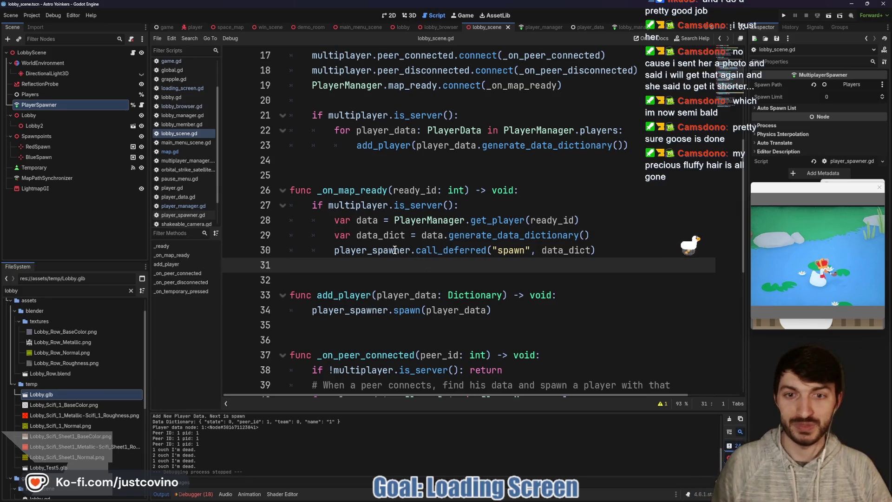
# Add 'if ready_id == 1: return' atop _on_map_ready, save, and rerun the game
pyautogui.click(541, 192)
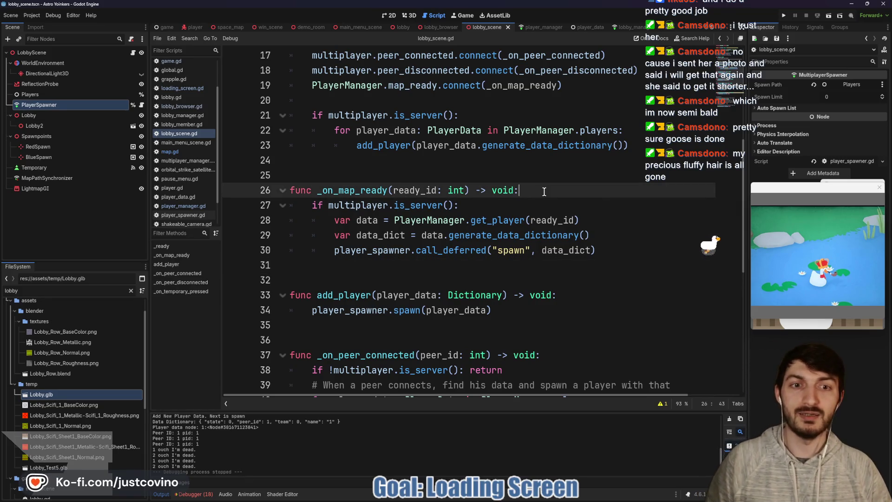
pyautogui.press('Return')
pyautogui.write('if read')
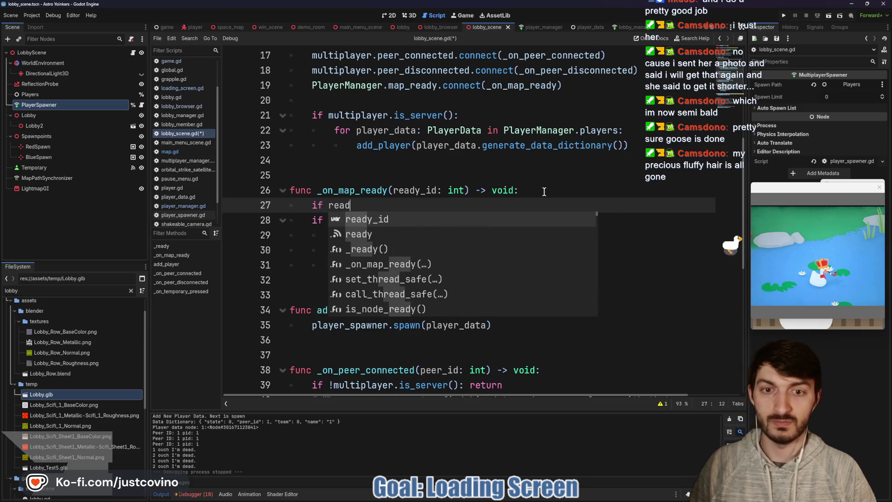
pyautogui.write('y_id == 1: return')
pyautogui.hotkey('ctrl', 's')
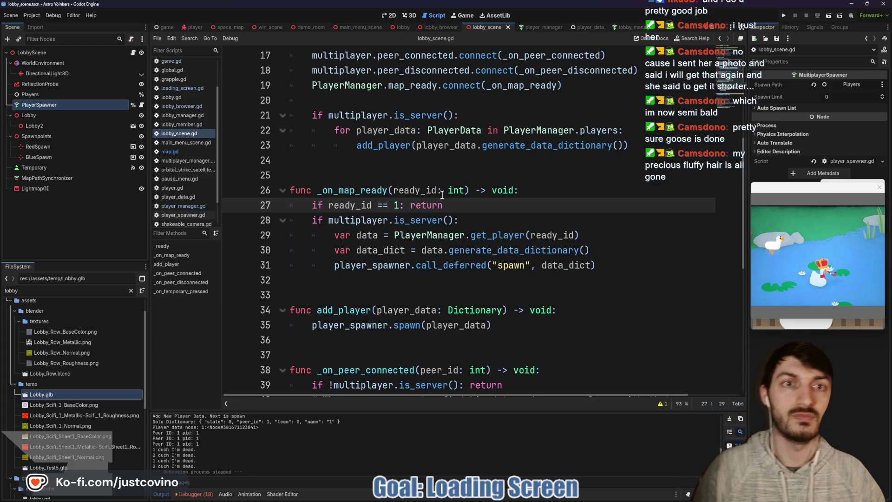
pyautogui.click(783, 16)
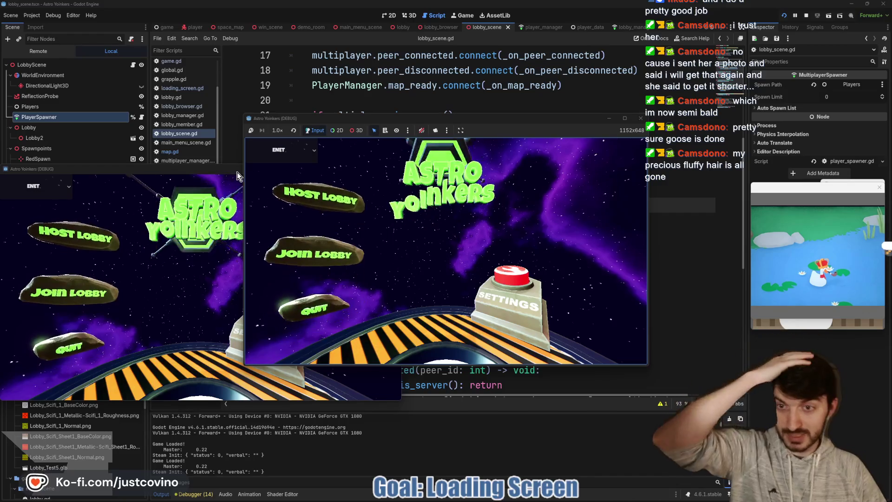
# Reposition the first game window and host a lobby there to load the map
pyautogui.moveTo(237, 172); pyautogui.dragTo(573, 133)
pyautogui.moveTo(498, 122)
pyautogui.mouseDown()
pyautogui.moveTo(260, 116)
pyautogui.moveTo(270, 128)
pyautogui.mouseUp()
pyautogui.click(90, 228)
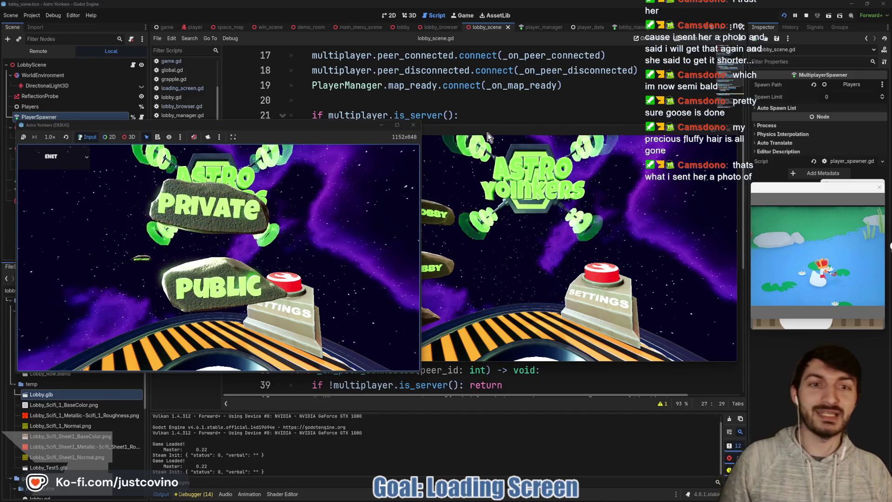
pyautogui.click(206, 209)
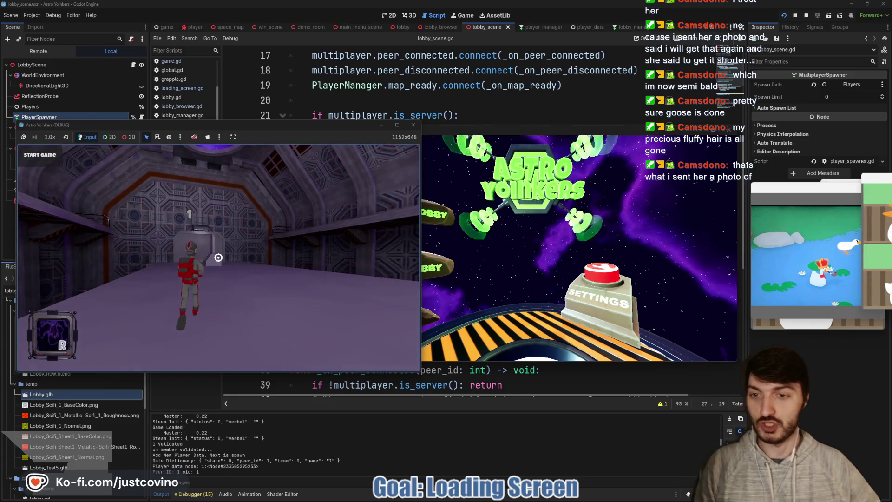
# Join lobby 0 from the second game window so both players appear
pyautogui.click(471, 133)
pyautogui.moveTo(471, 134); pyautogui.dragTo(556, 99)
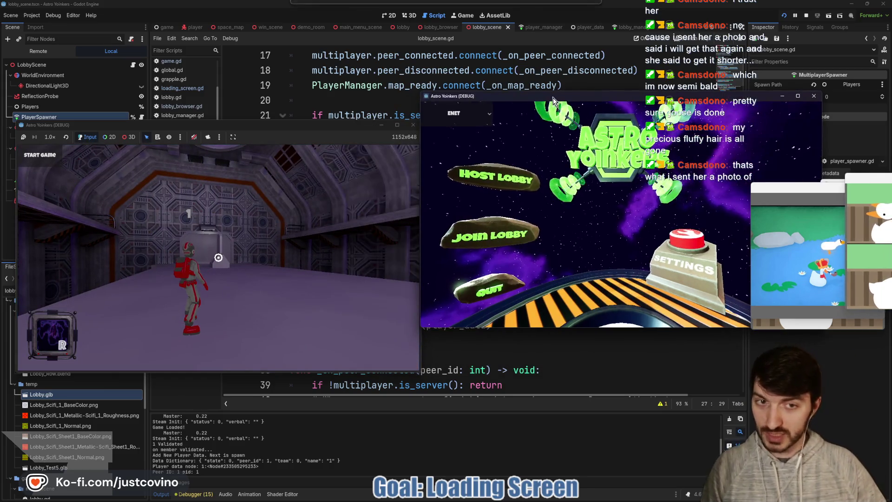
pyautogui.click(486, 227)
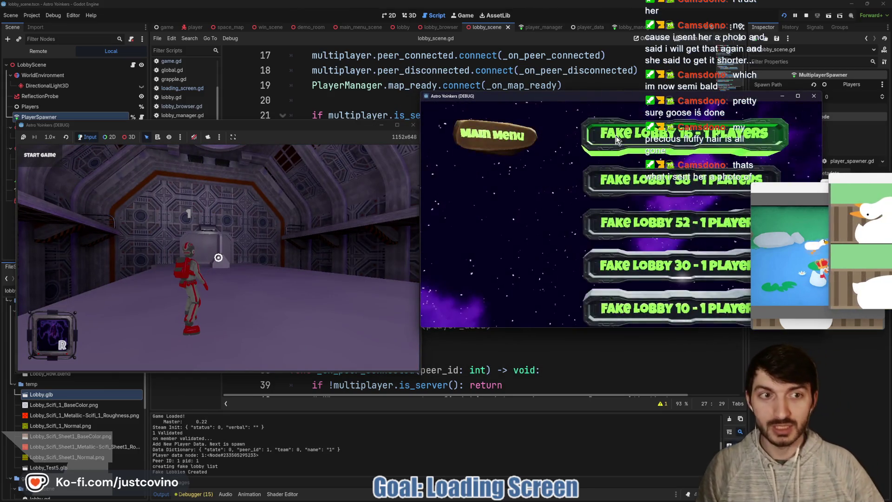
pyautogui.click(651, 137)
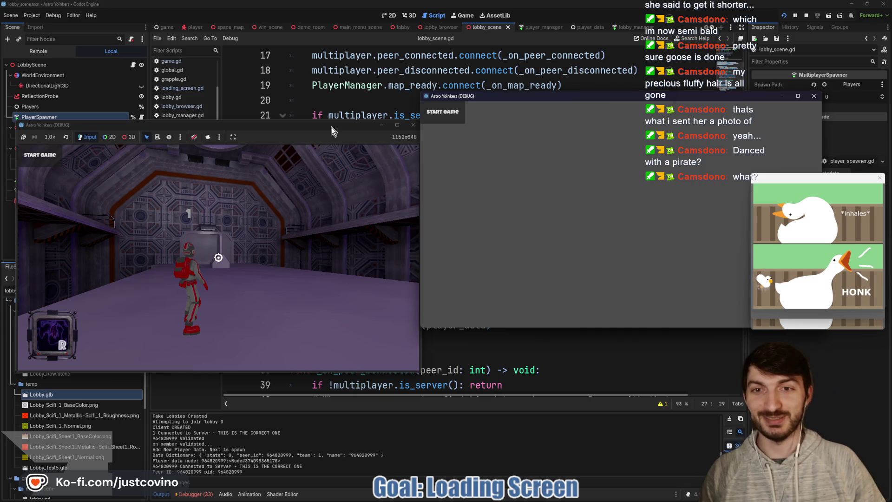
# Reposition the host window and show the running game's Remote scene tree
pyautogui.moveTo(325, 125); pyautogui.dragTo(316, 277)
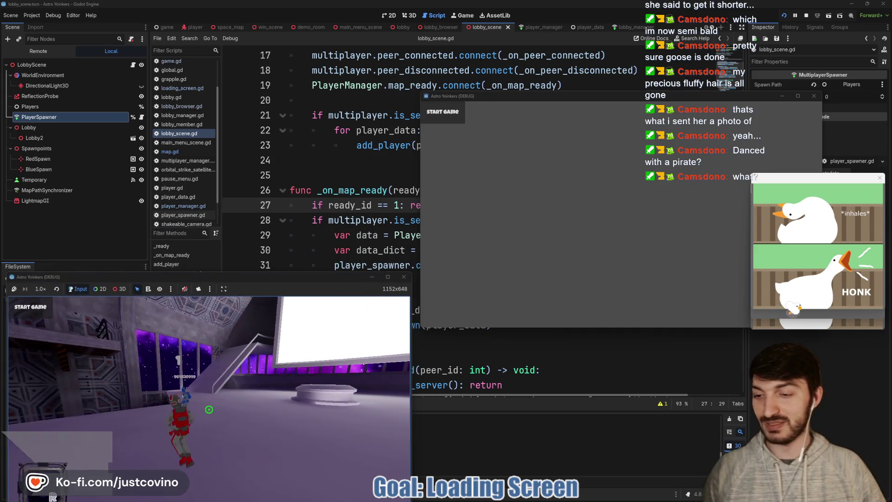
pyautogui.moveTo(269, 277); pyautogui.dragTo(279, 106)
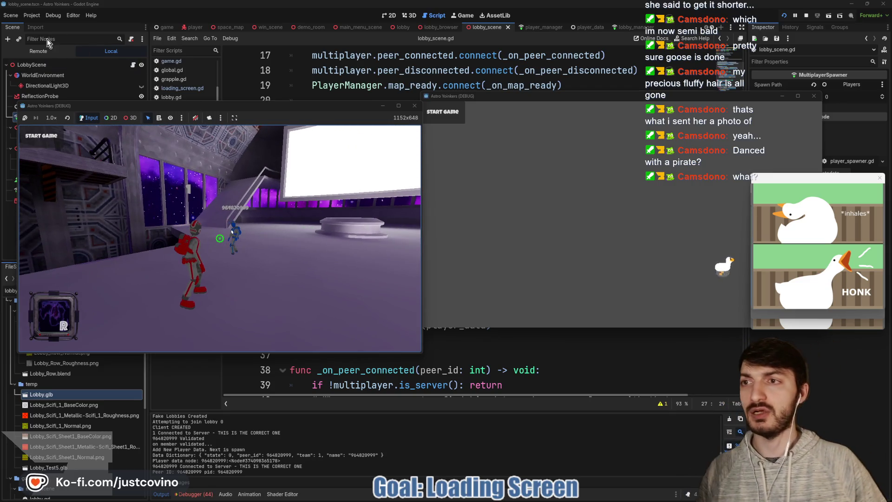
pyautogui.click(41, 51)
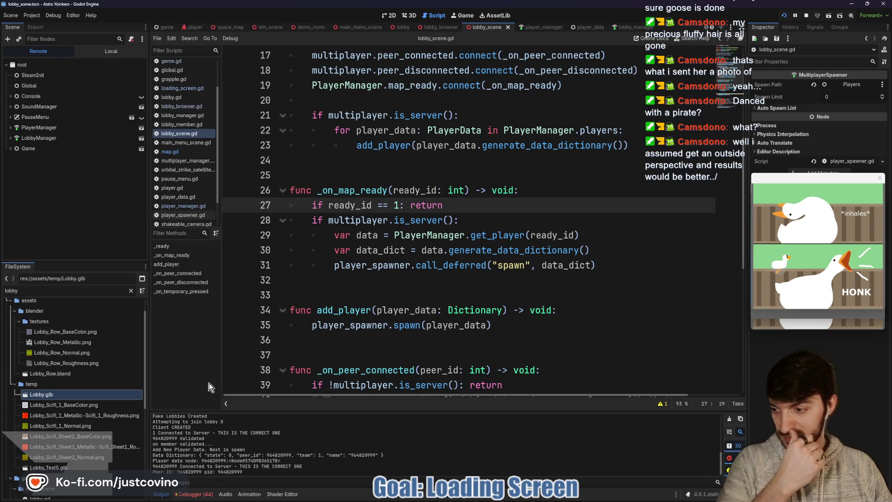
# Enlarge the Debugger panel and display Session 2's errors
pyautogui.click(209, 495)
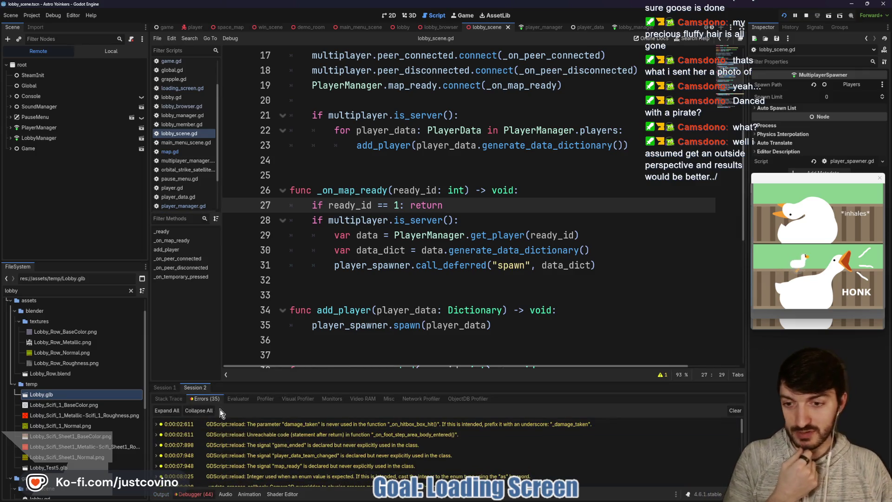
pyautogui.moveTo(316, 382); pyautogui.dragTo(315, 280)
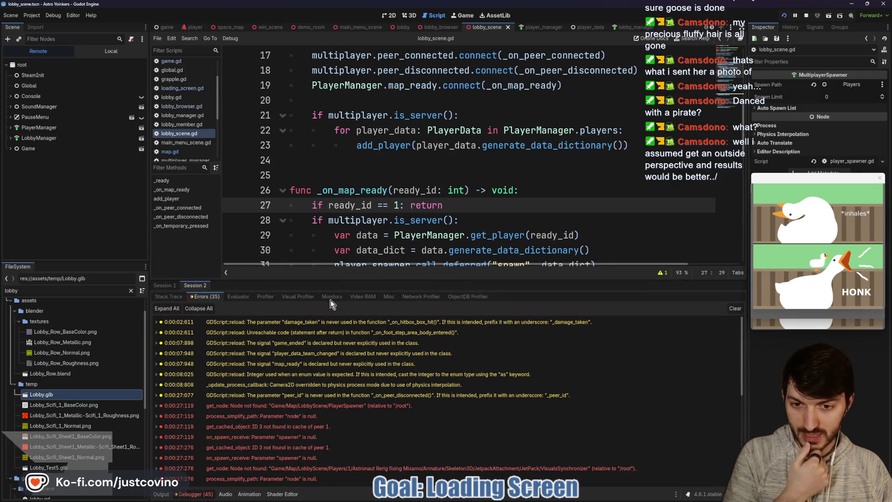
pyautogui.click(173, 287)
pyautogui.click(191, 287)
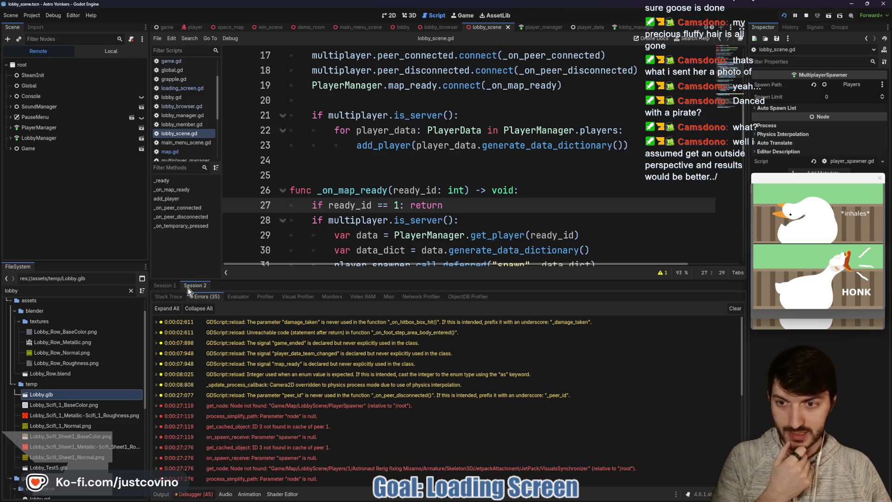
# Expand Game > Map > LobbyScene in the Remote tree to reveal PlayerSpawner
pyautogui.click(11, 149)
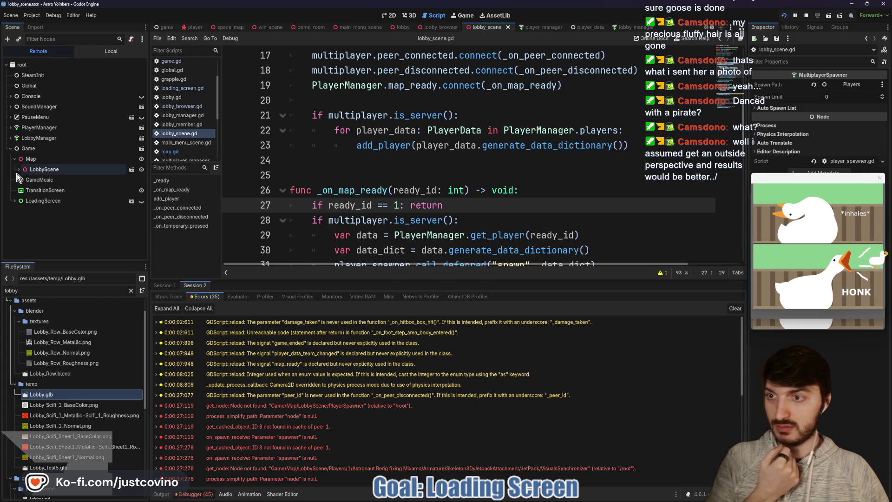
pyautogui.click(19, 169)
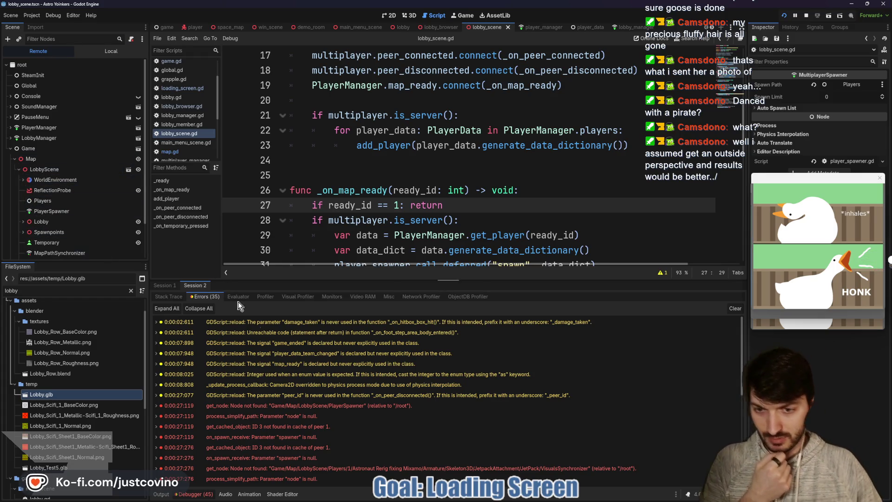
pyautogui.scroll(-3, 361, 412)
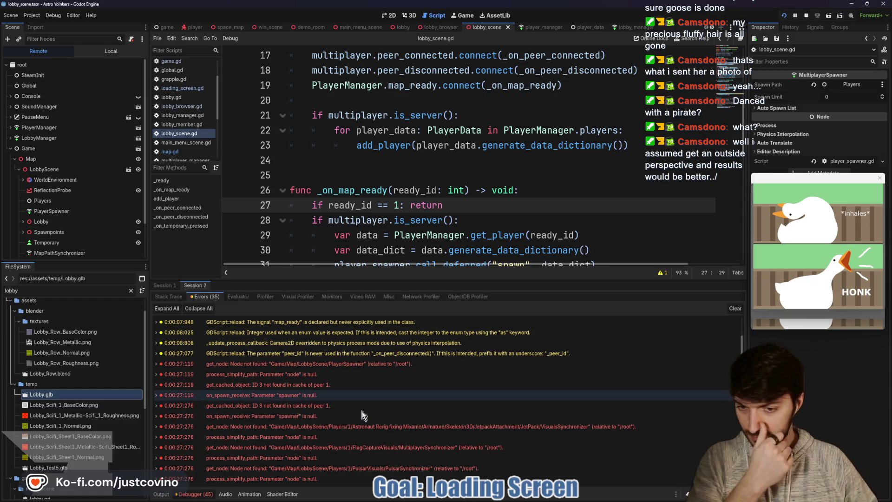
pyautogui.scroll(-3, 362, 411)
pyautogui.scroll(3, 365, 409)
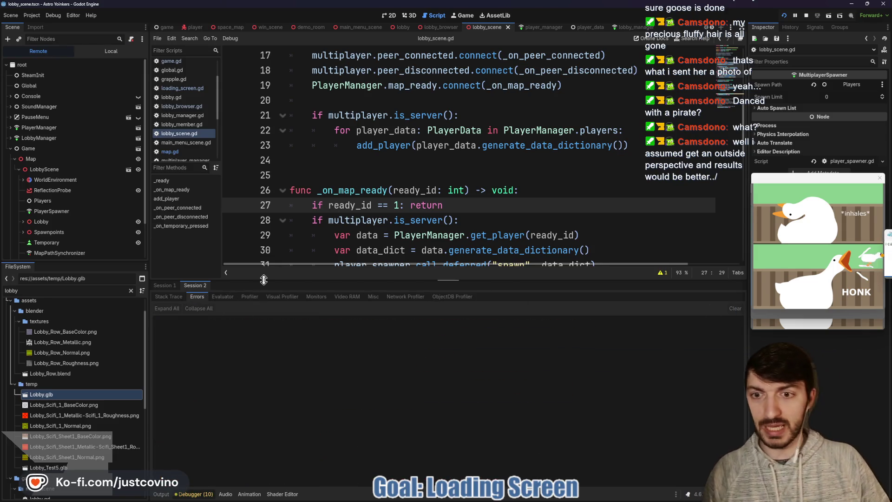
# Shrink the debugger, clear its errors, collapse the Output panel and save lobby_scene.gd
pyautogui.moveTo(264, 279); pyautogui.dragTo(279, 498)
pyautogui.click(444, 292)
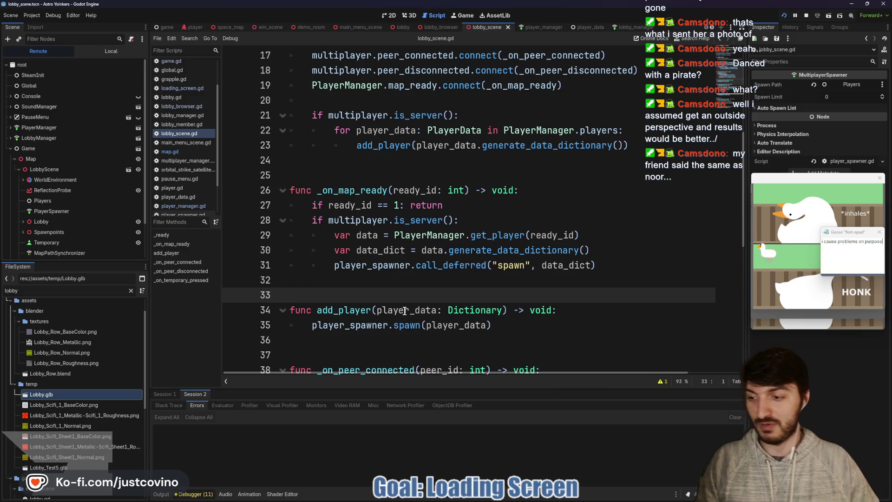
pyautogui.click(377, 278)
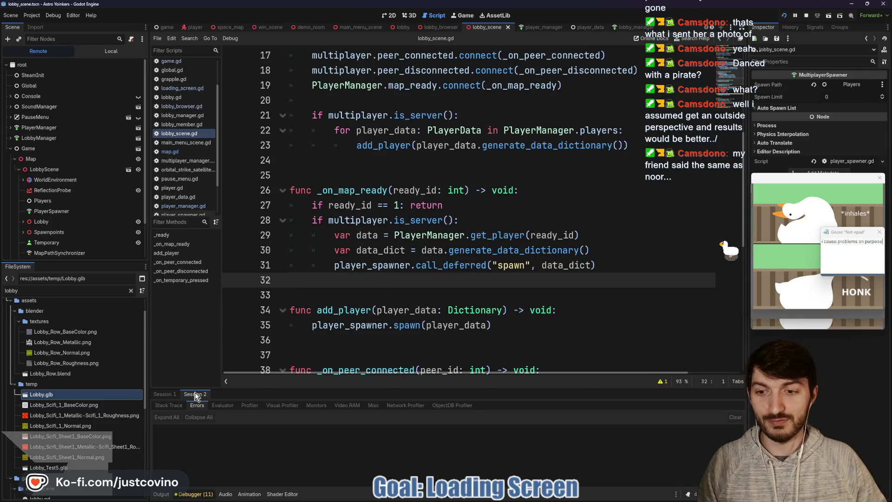
pyautogui.click(738, 417)
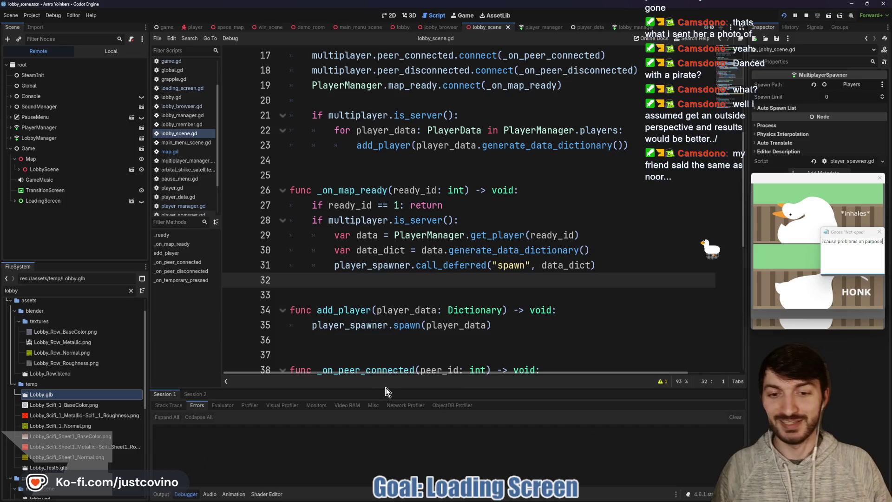
pyautogui.click(160, 495)
pyautogui.click(160, 495)
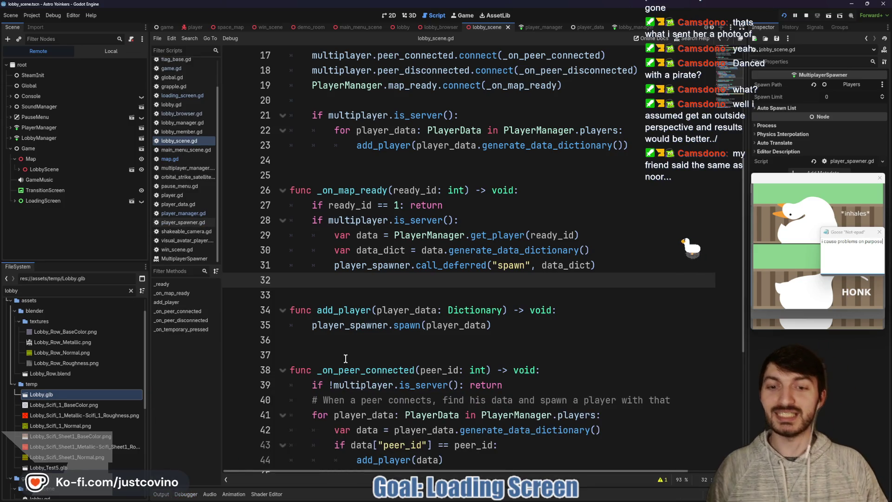
pyautogui.click(340, 356)
pyautogui.click(340, 296)
pyautogui.hotkey('ctrl', 's')
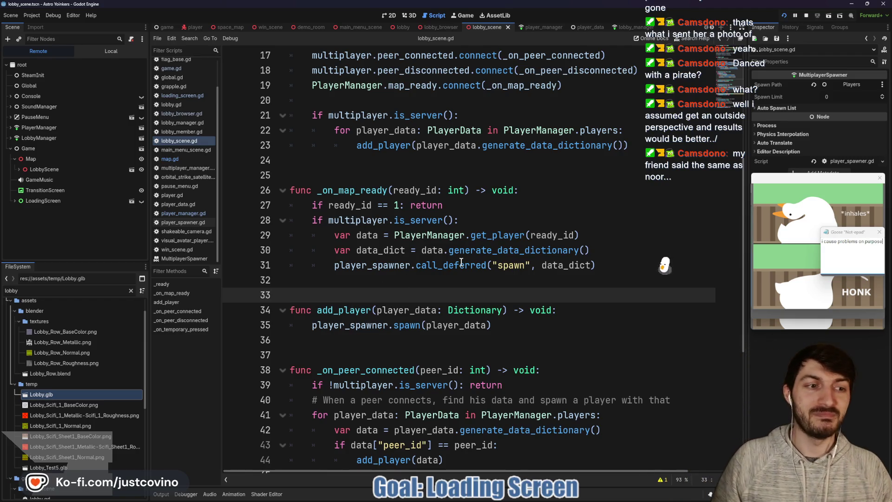
# Insert an empty line after the ready_id == 1 return check in _on_map_ready
pyautogui.click(368, 175)
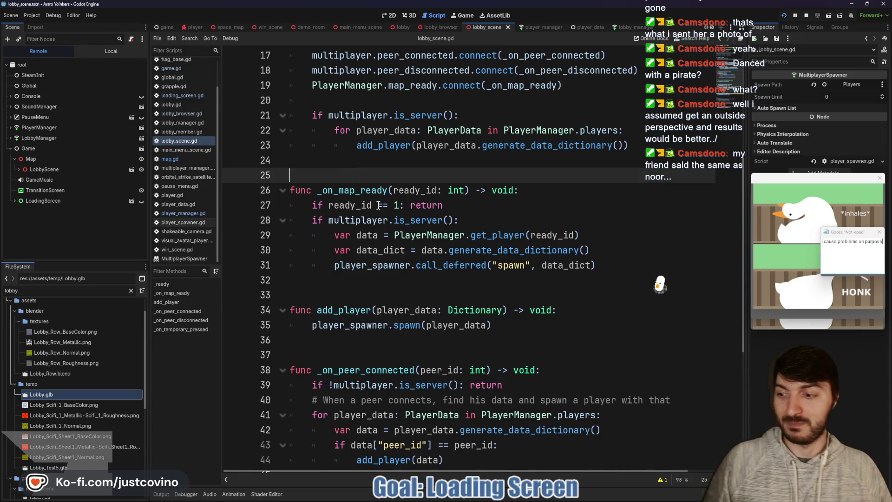
pyautogui.moveTo(369, 222)
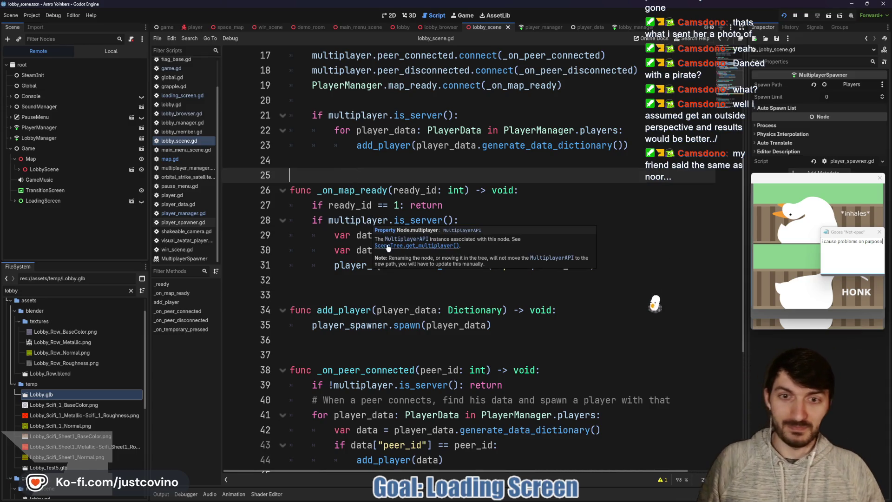
pyautogui.scroll(2, 341, 250)
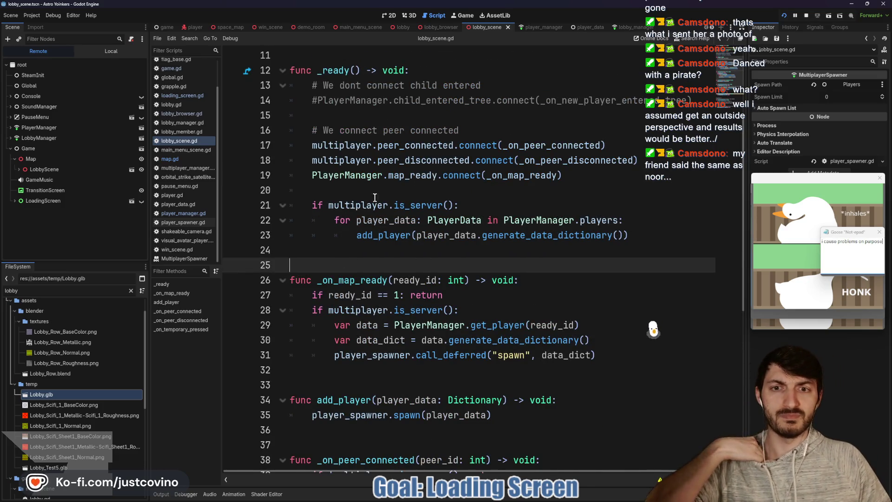
pyautogui.scroll(-1, 449, 244)
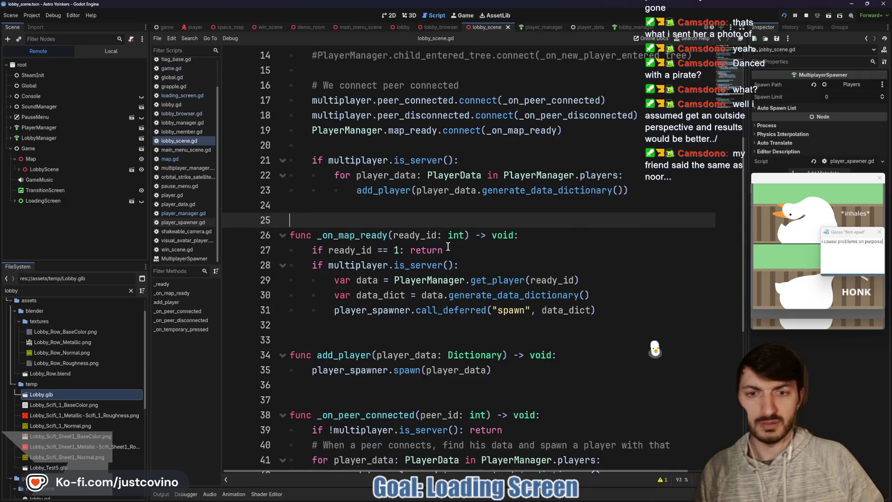
pyautogui.click(475, 251)
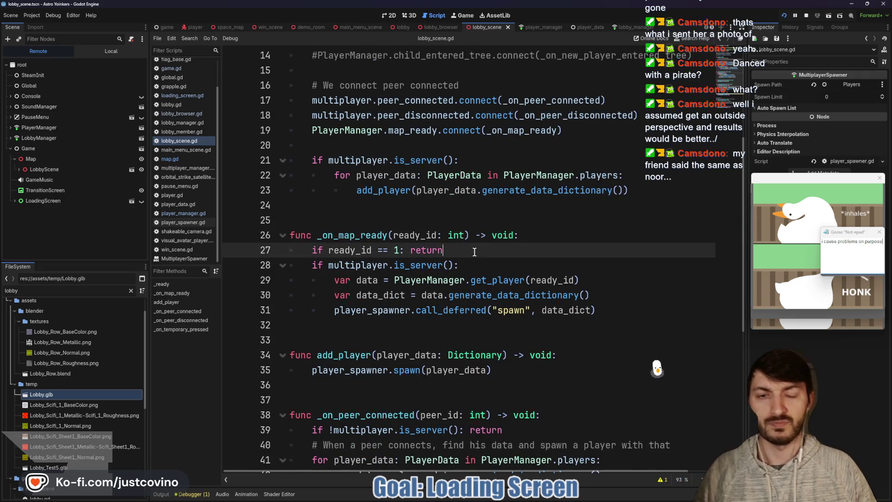
pyautogui.press('Return')
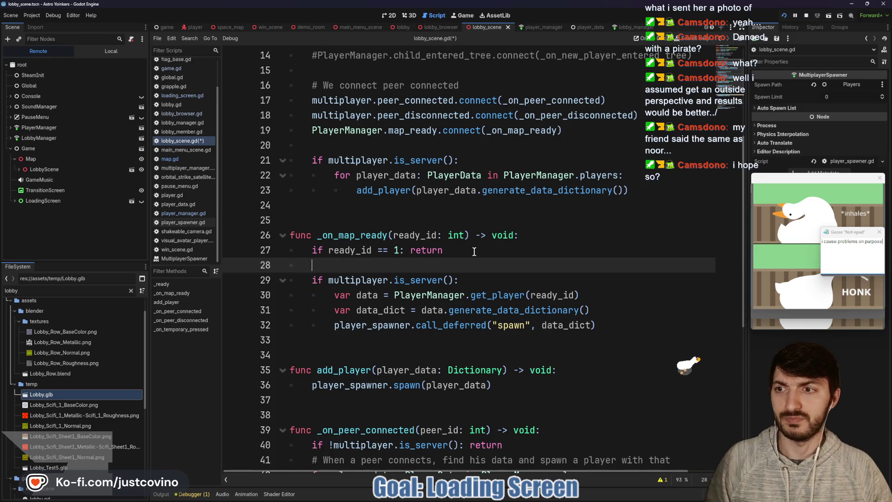
pyautogui.scroll(5, 414, 291)
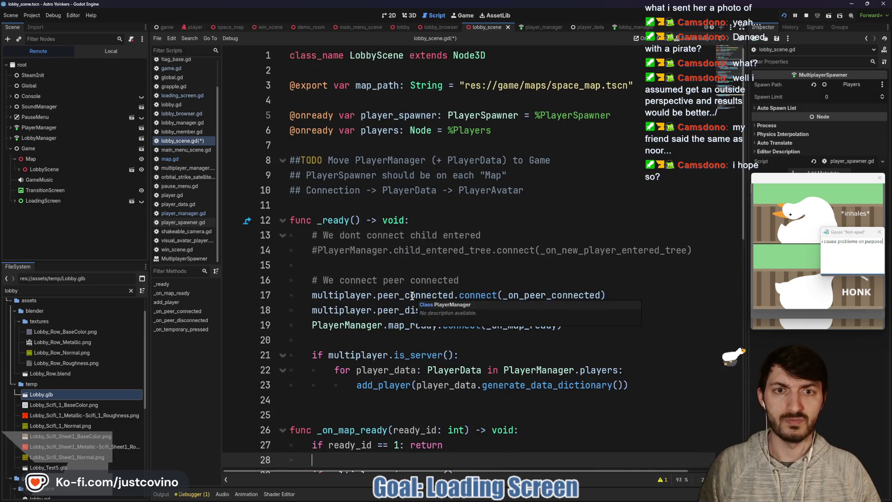
pyautogui.scroll(-3, 411, 296)
pyautogui.scroll(-3, 411, 296)
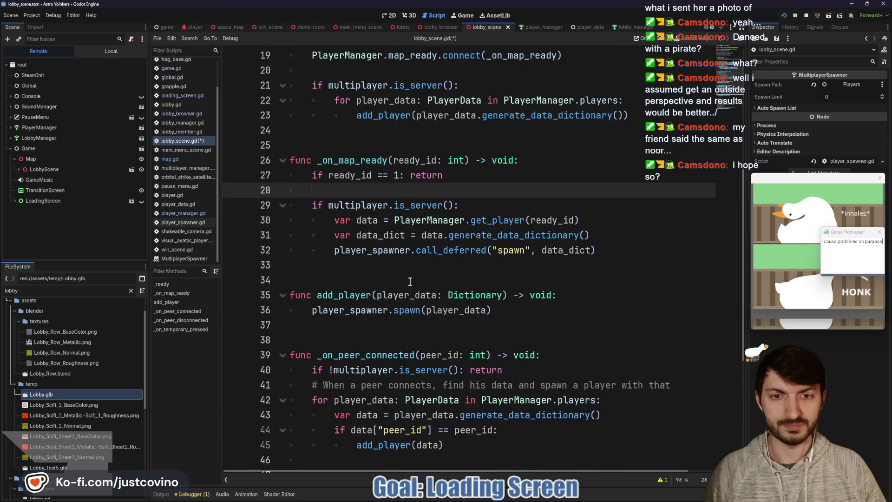
pyautogui.click(592, 251)
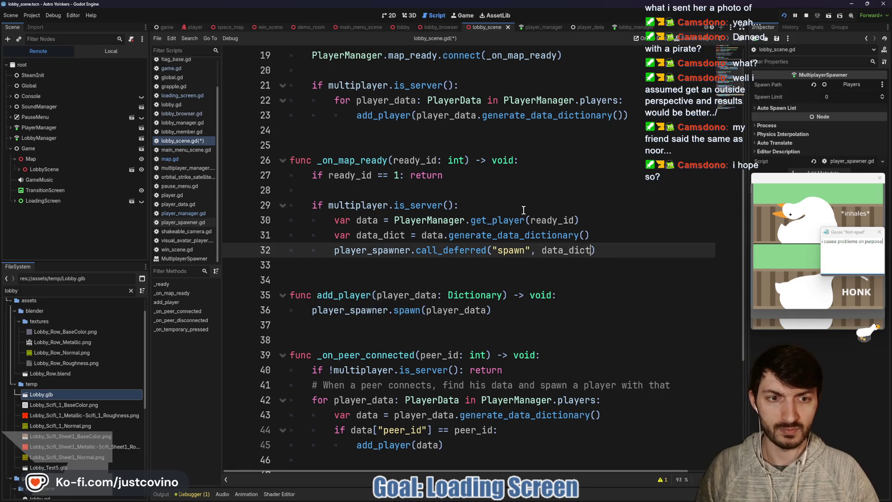
# Add print("Spawning") inside the is_server branch of _on_map_ready and save
pyautogui.click(481, 207)
pyautogui.press('Return')
pyautogui.write('print("Spawning')
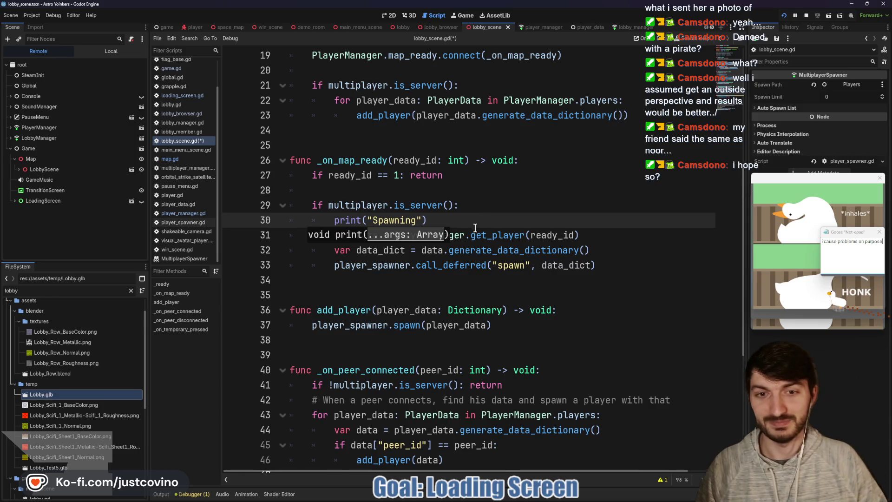
pyautogui.hotkey('ctrl', 's')
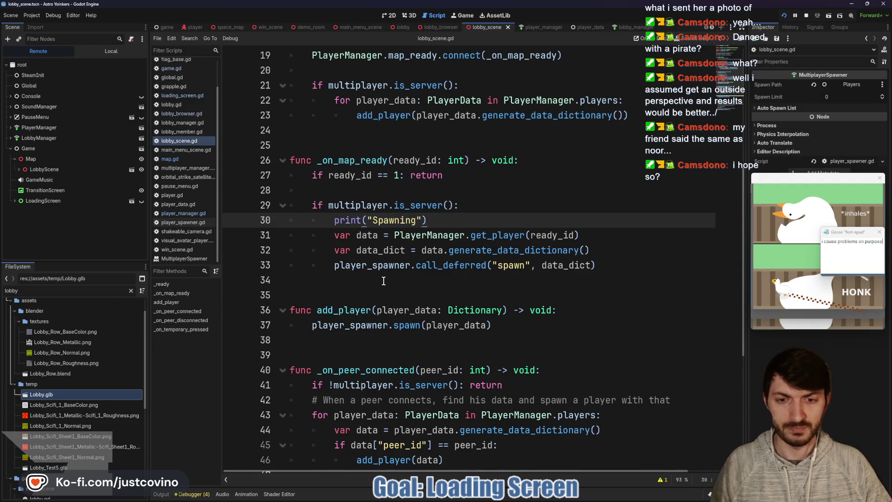
# Stop the running game and relaunch the two debug instances
pyautogui.click(807, 16)
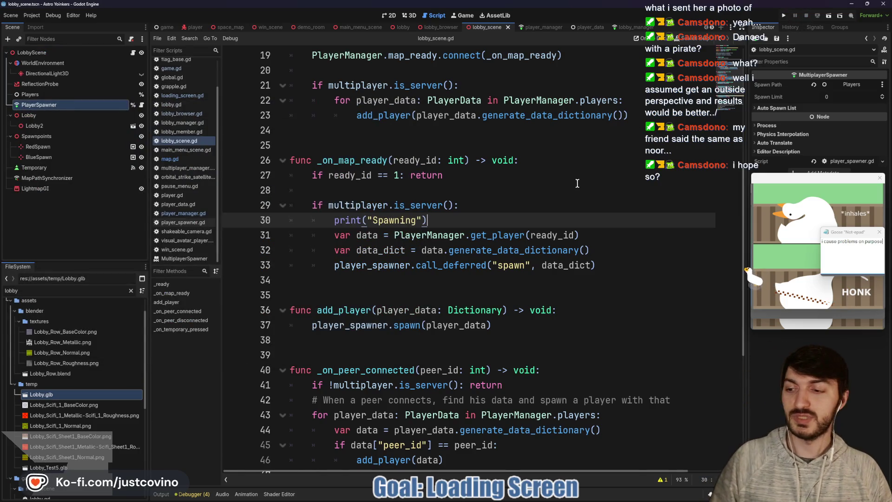
pyautogui.press('Escape')
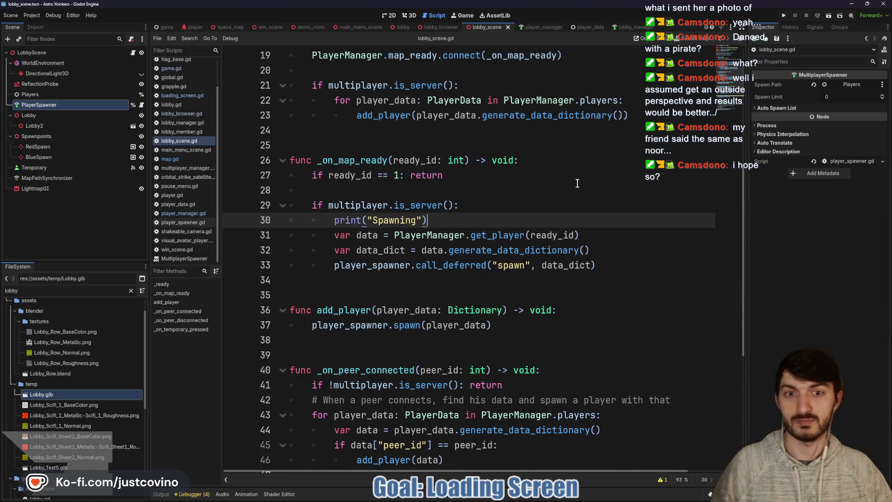
pyautogui.click(528, 209)
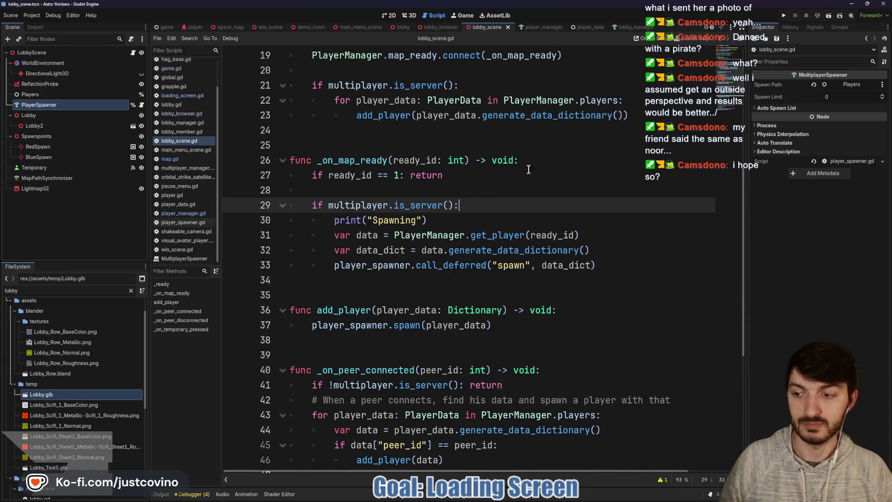
pyautogui.click(783, 16)
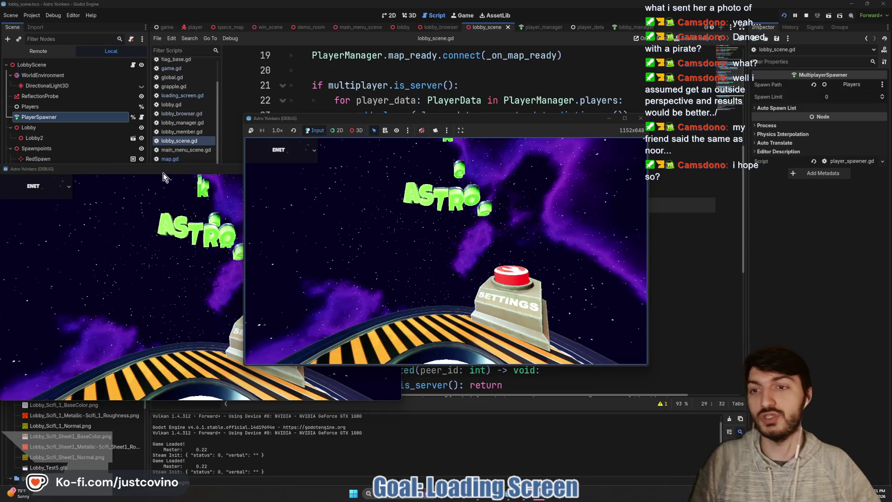
# Arrange the two game windows side by side and host a lobby in the left one
pyautogui.moveTo(176, 172); pyautogui.dragTo(542, 150)
pyautogui.moveTo(512, 120); pyautogui.dragTo(289, 128)
pyautogui.moveTo(496, 155)
pyautogui.mouseDown()
pyautogui.moveTo(574, 131)
pyautogui.moveTo(568, 123)
pyautogui.mouseUp()
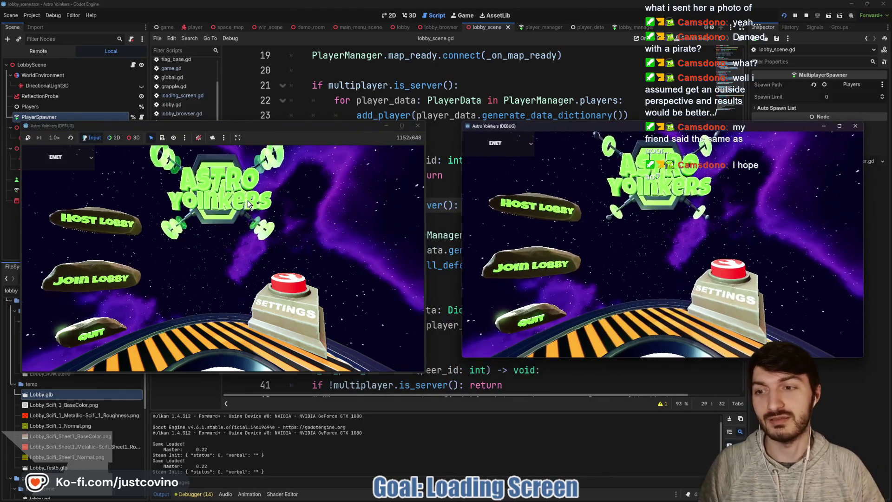
pyautogui.click(98, 222)
pyautogui.click(188, 216)
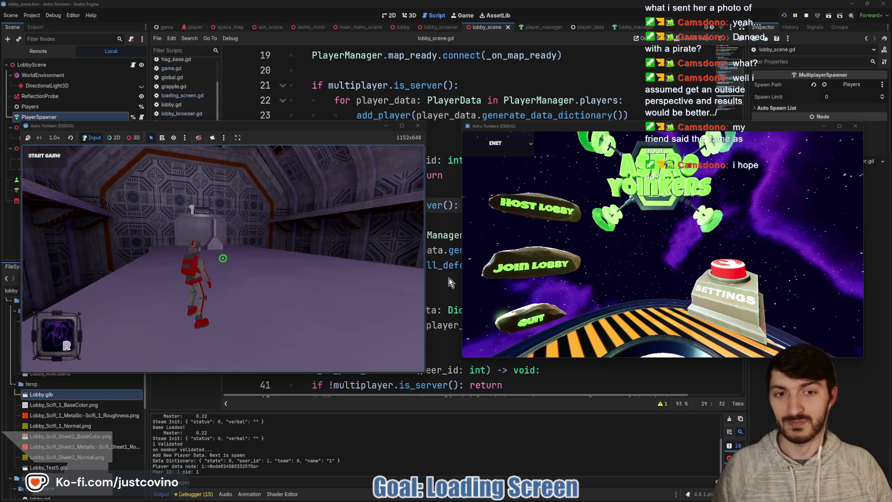
# Join the hosted lobby from the right instance, then stop both with F8
pyautogui.click(495, 272)
pyautogui.click(711, 165)
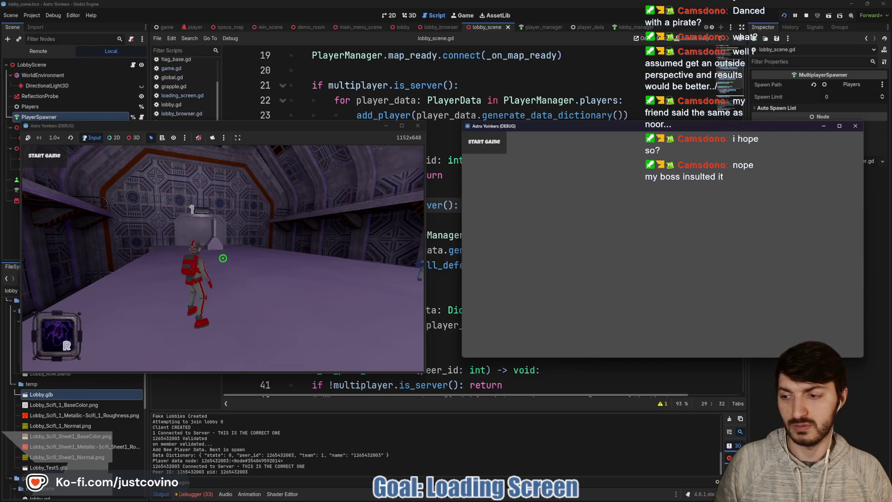
pyautogui.press('super')
pyautogui.press('super')
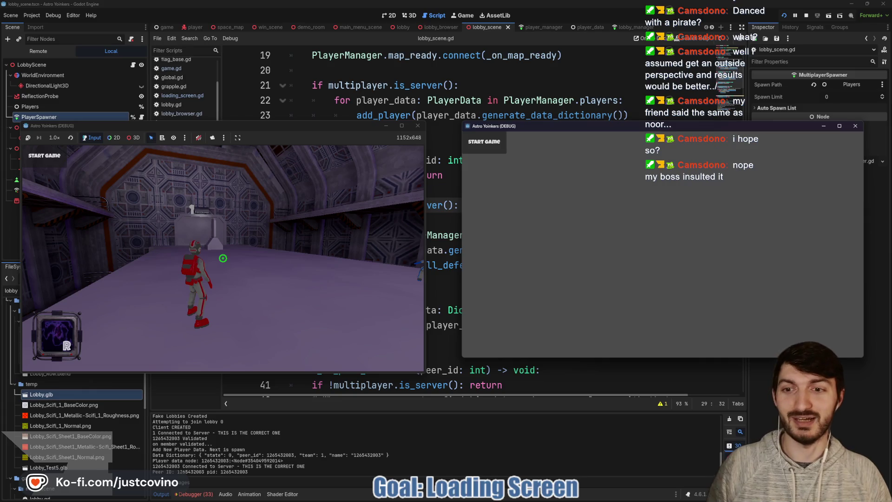
pyautogui.press('super')
pyautogui.press('F8')
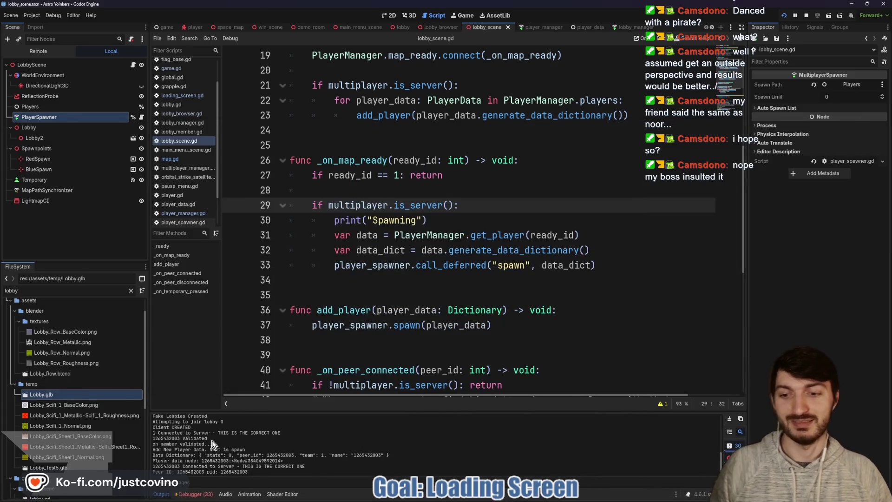
# Show Session 2's 25 errors in an enlarged Debugger panel, inspecting a PlayerSpawner node-not-found error
pyautogui.click(193, 494)
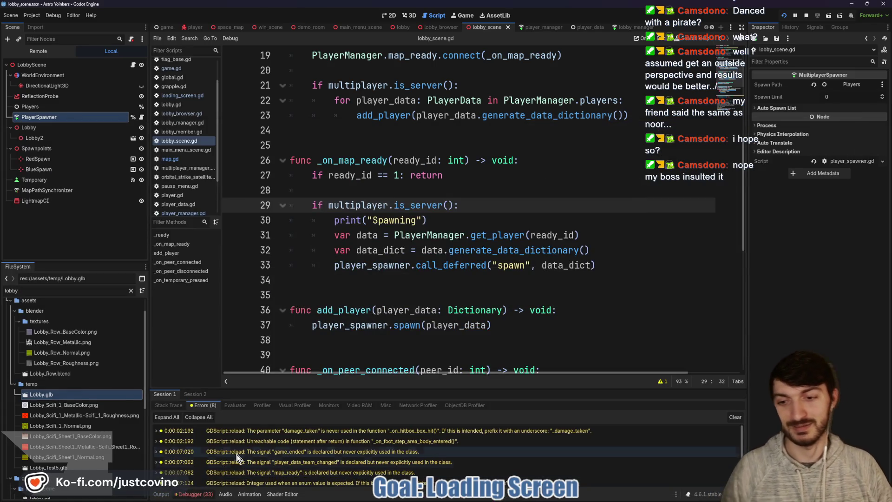
pyautogui.click(199, 394)
pyautogui.scroll(-3, 258, 450)
pyautogui.moveTo(352, 393); pyautogui.dragTo(352, 228)
pyautogui.scroll(-1, 346, 335)
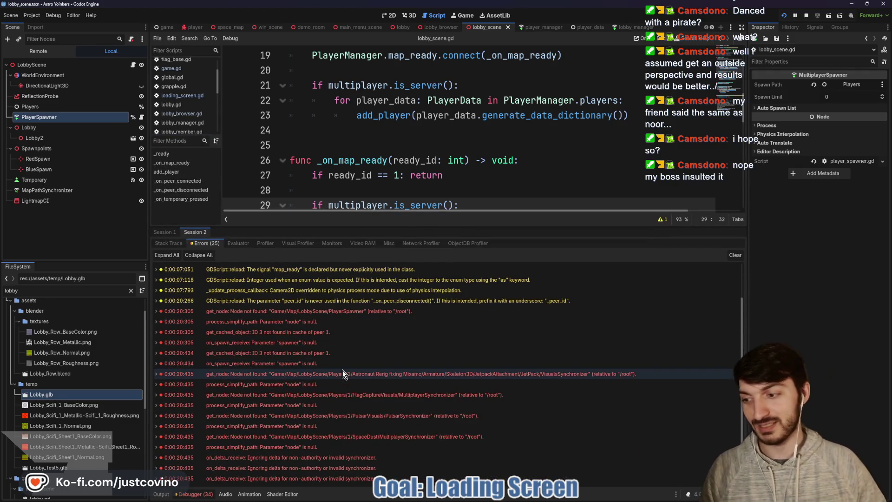
pyautogui.moveTo(343, 371)
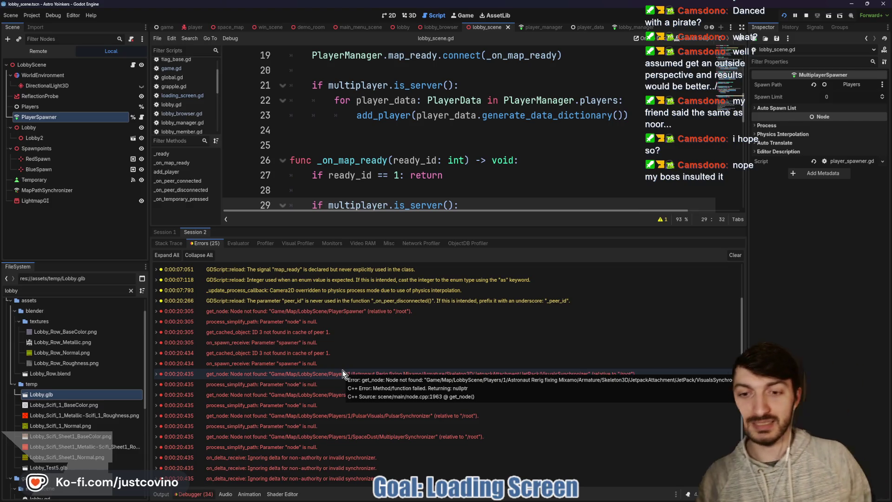
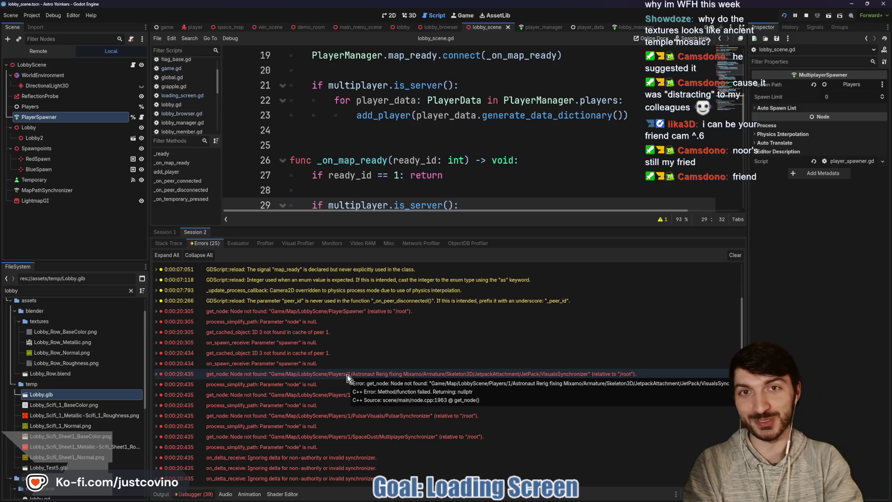
# Inspect the jetpack VisualsSynchronizer and Astronaut node-not-found errors in the Debugger
pyautogui.click(324, 373)
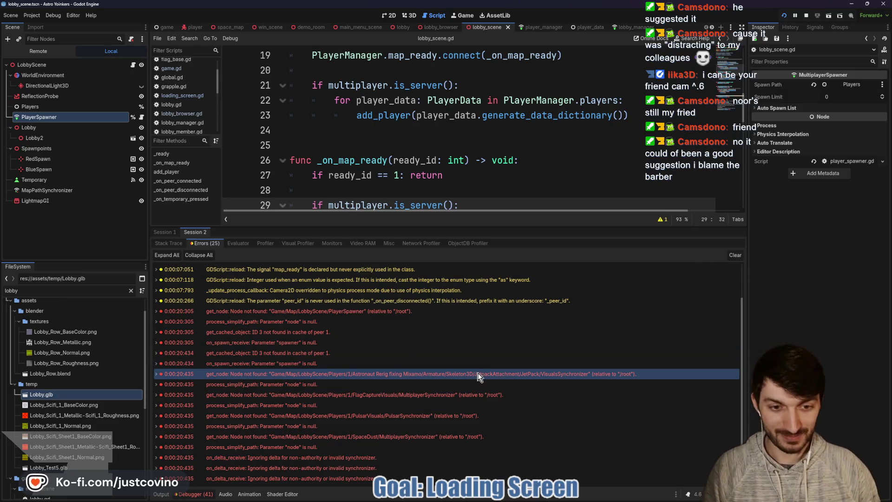
pyautogui.moveTo(478, 372)
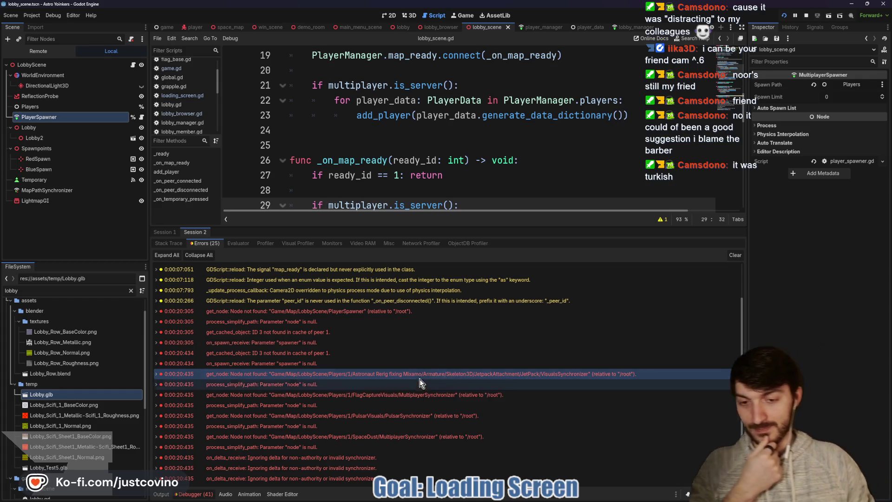
pyautogui.moveTo(478, 397)
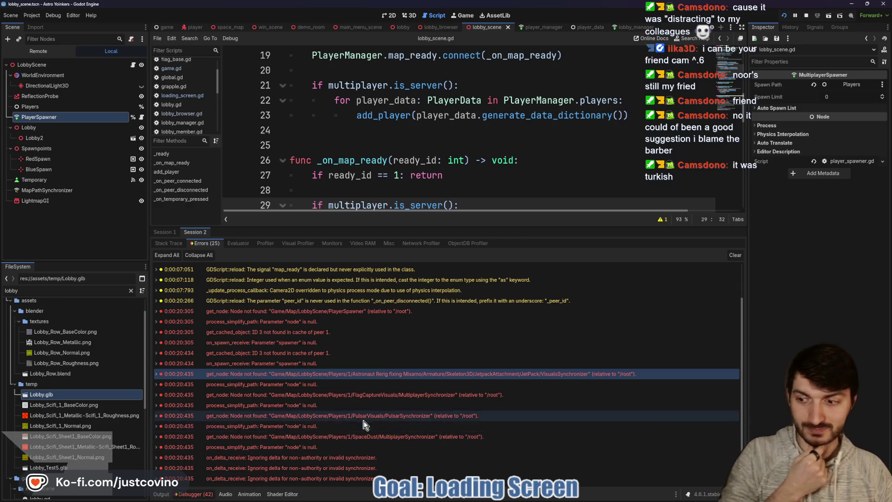
pyautogui.moveTo(433, 349)
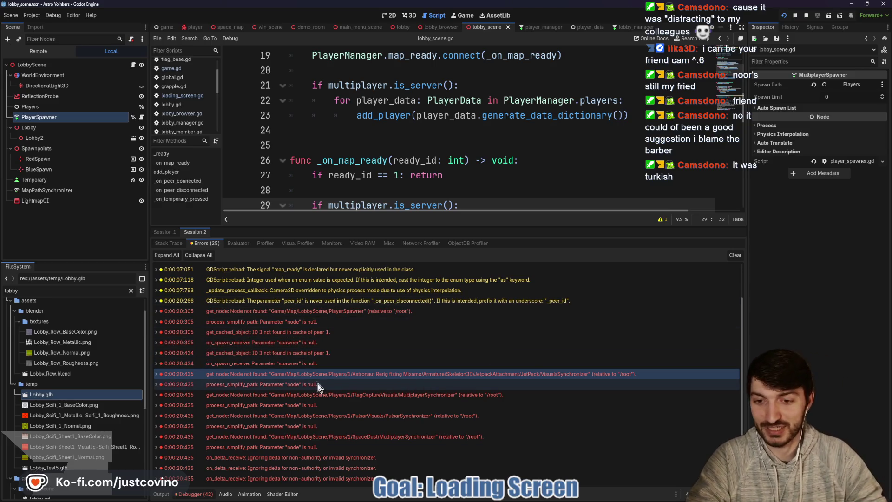
pyautogui.click(286, 385)
pyautogui.click(303, 374)
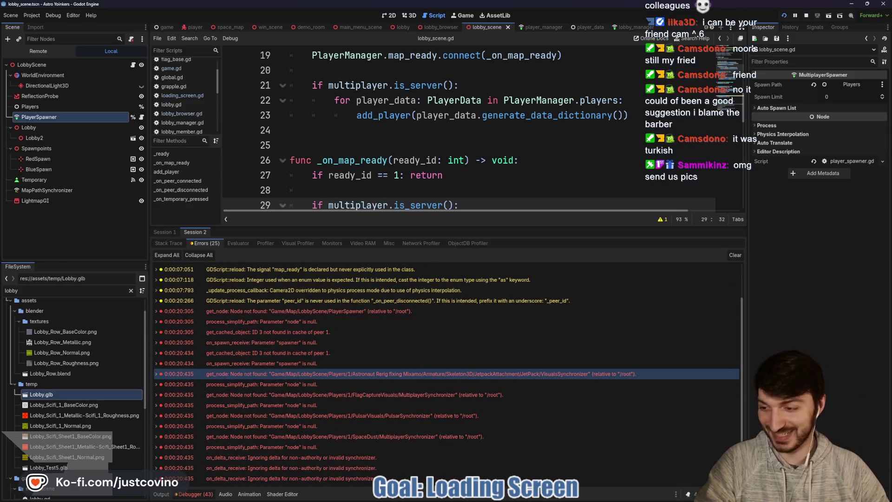
# Check the get_cached_object error for peer 1, then stop the running game
pyautogui.click(373, 354)
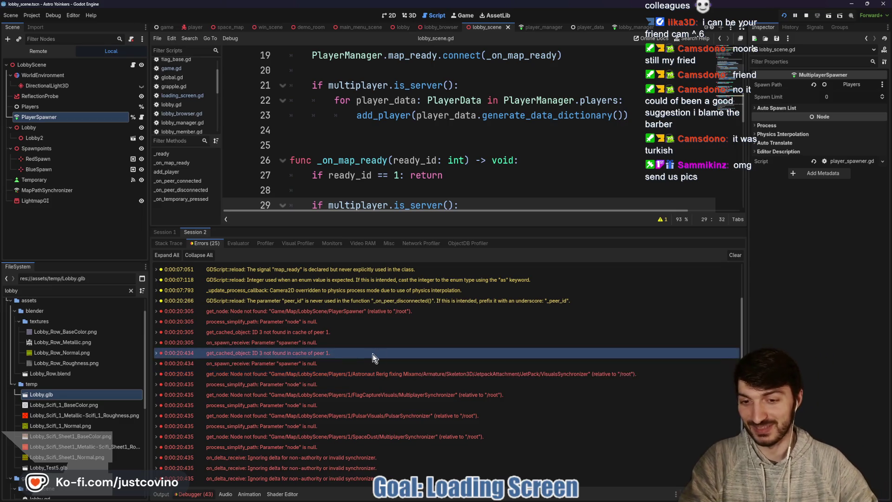
pyautogui.moveTo(373, 352)
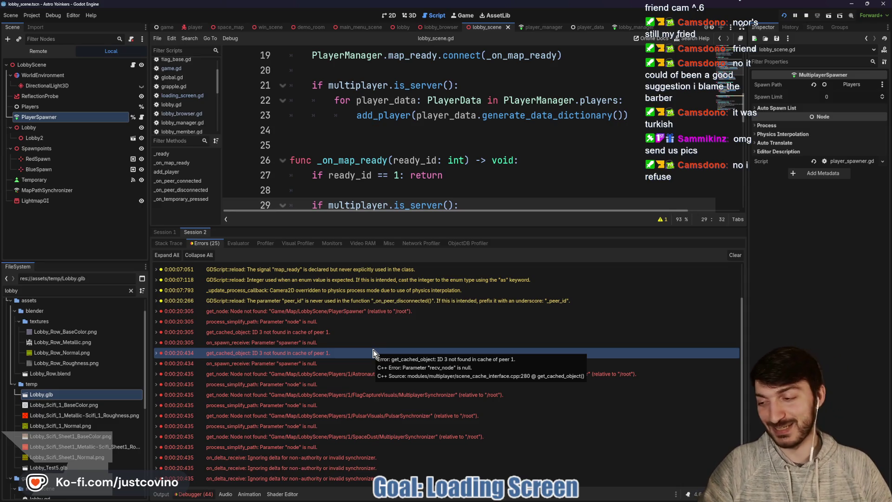
pyautogui.moveTo(383, 367)
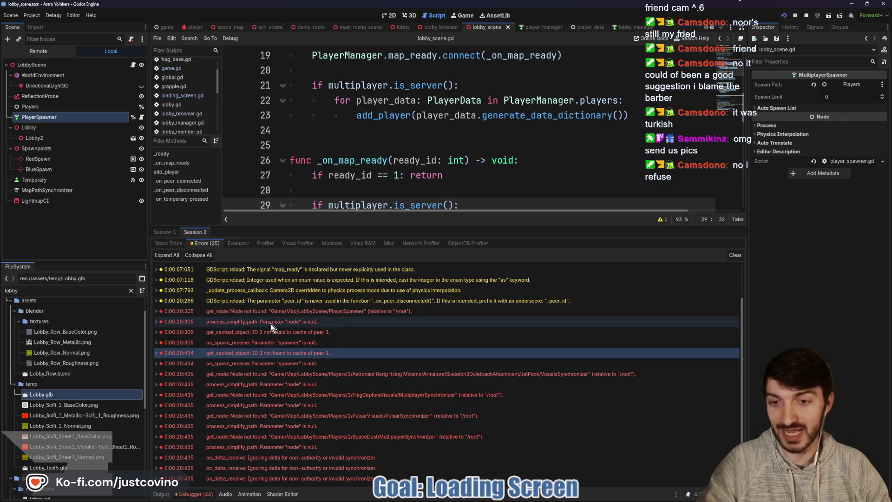
pyautogui.click(806, 16)
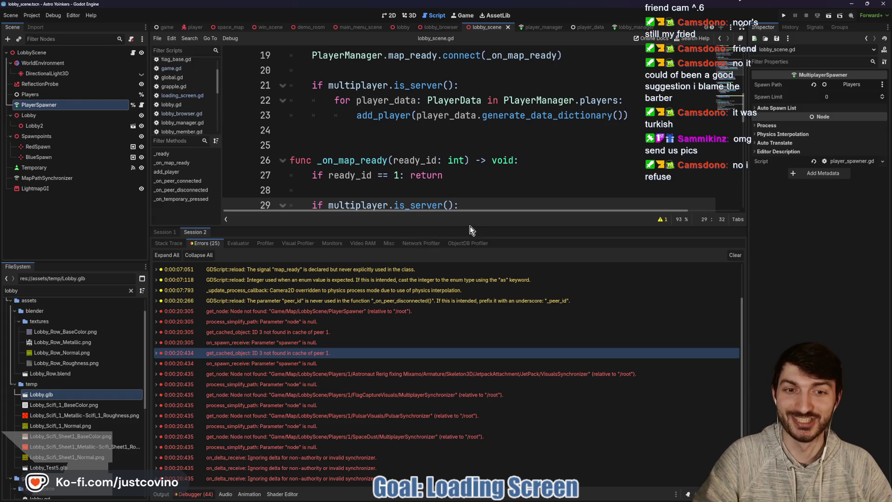
# Shrink the bottom panel and switch it to the Output log
pyautogui.moveTo(460, 226)
pyautogui.mouseDown()
pyautogui.moveTo(447, 358)
pyautogui.moveTo(442, 240)
pyautogui.moveTo(441, 258)
pyautogui.mouseUp()
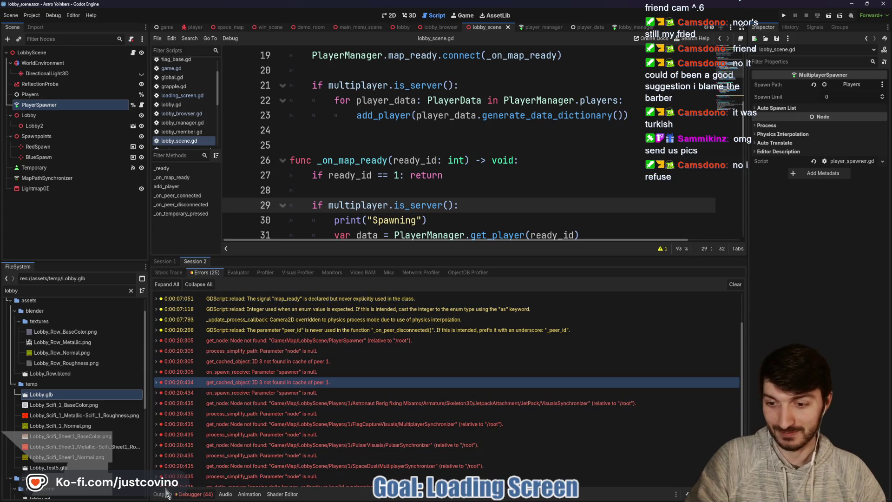
pyautogui.click(161, 494)
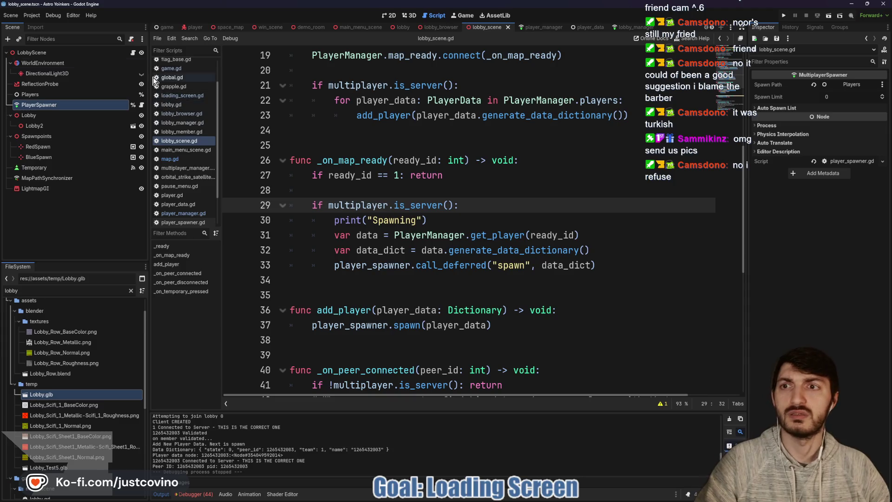
pyautogui.scroll(5, 423, 221)
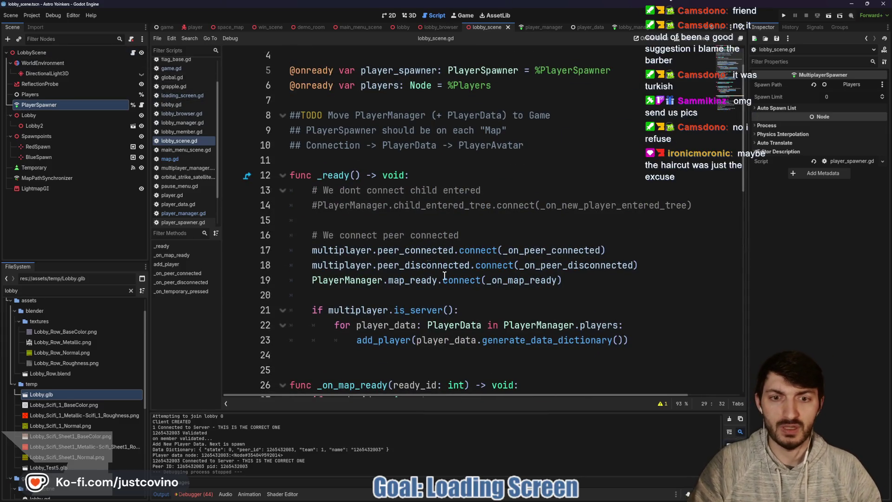
# Review the _on_map_ready handler in lobby_scene.gd, then run the project with F5
pyautogui.doubleClick(529, 281)
pyautogui.scroll(-2, 595, 280)
pyautogui.scroll(-1, 591, 274)
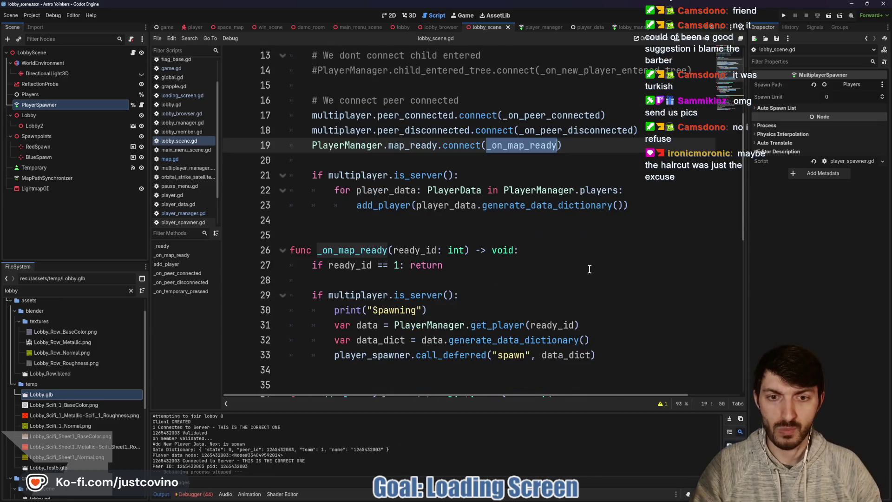
pyautogui.scroll(-1, 568, 269)
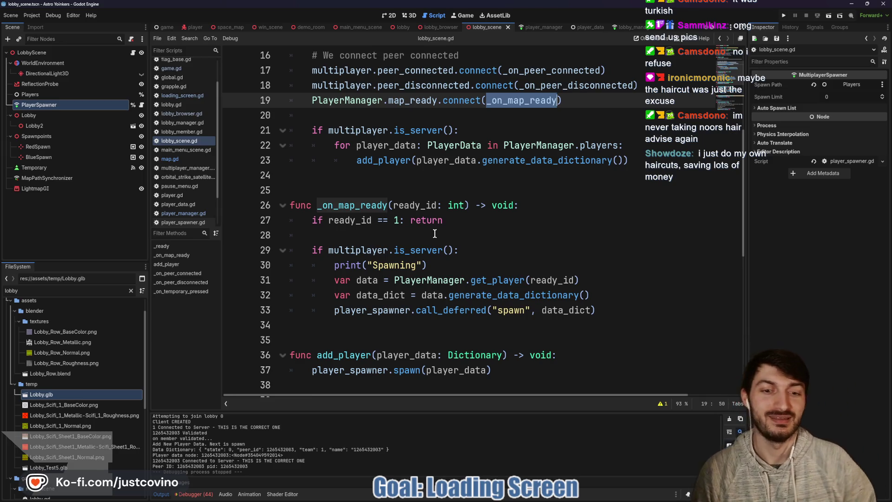
pyautogui.click(384, 236)
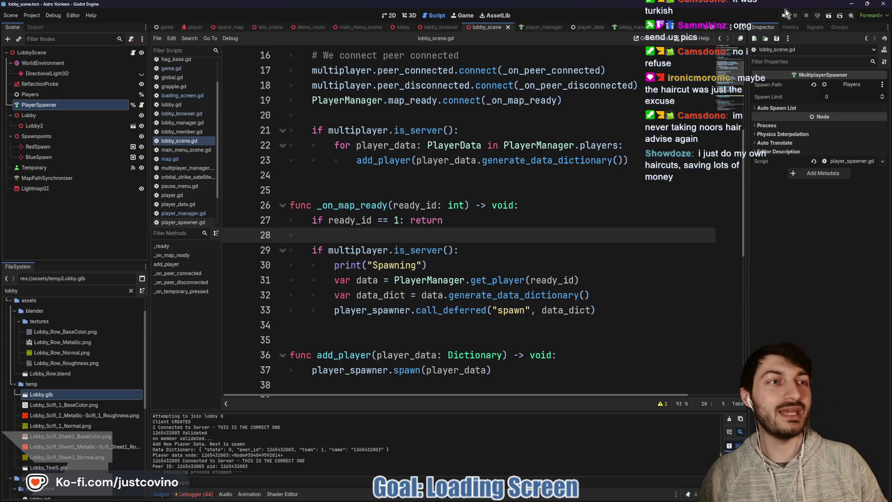
pyautogui.press('F5')
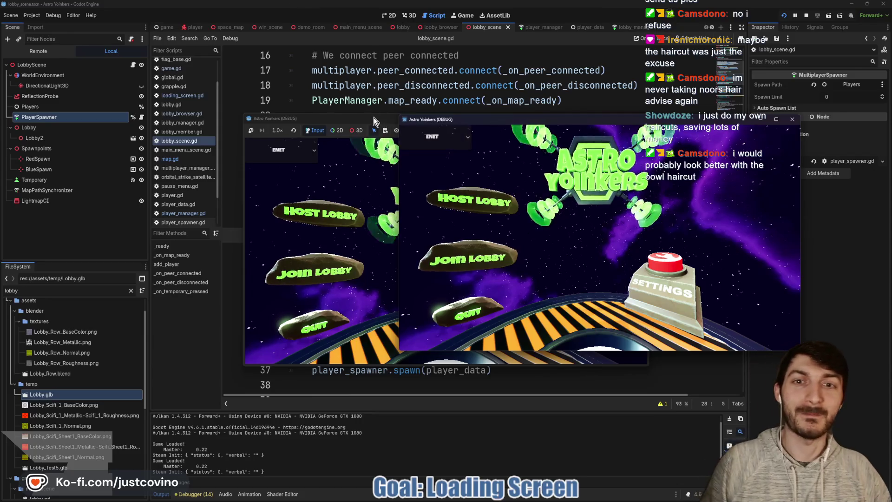
# Arrange both game windows side by side and host a lobby in the left one
pyautogui.moveTo(373, 117); pyautogui.dragTo(152, 114)
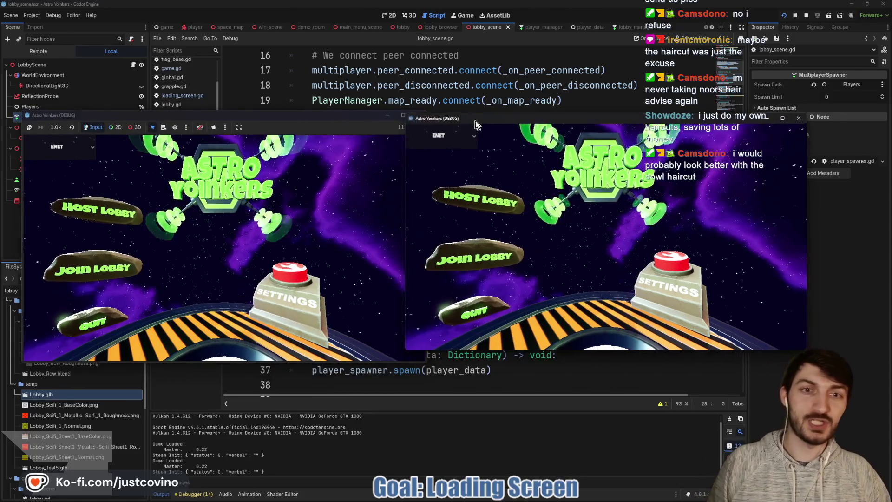
pyautogui.moveTo(475, 123); pyautogui.dragTo(507, 121)
pyautogui.click(116, 210)
pyautogui.click(221, 211)
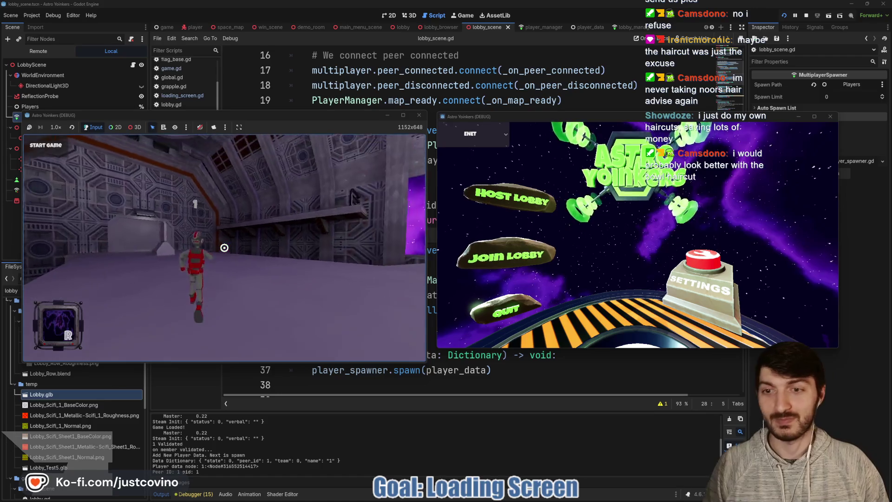
# Join the hosted lobby from the right window, then stop the debug session
pyautogui.click(483, 251)
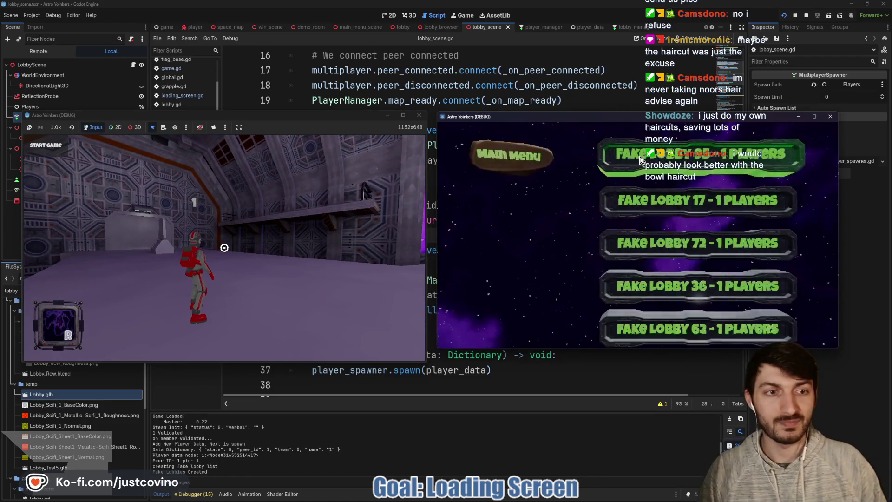
pyautogui.click(641, 160)
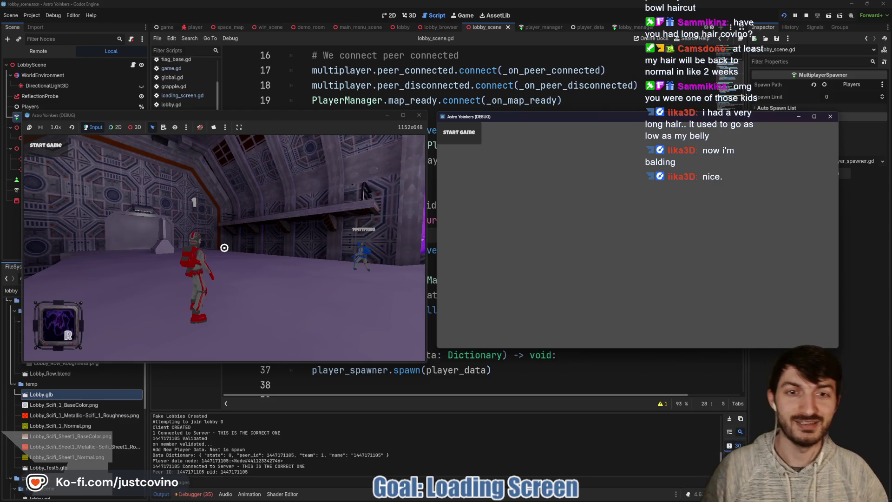
pyautogui.press('super')
pyautogui.press('F8')
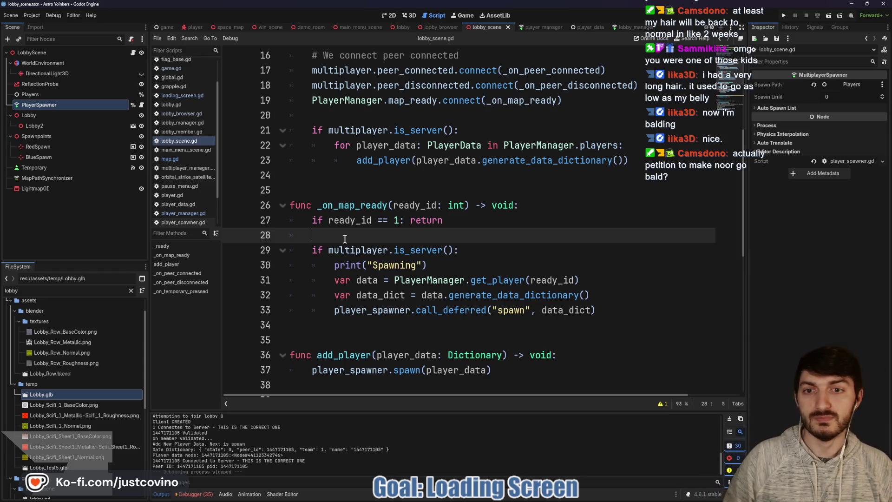
# Check the map_ready signal declaration in player_manager.gd
pyautogui.scroll(-2, 356, 237)
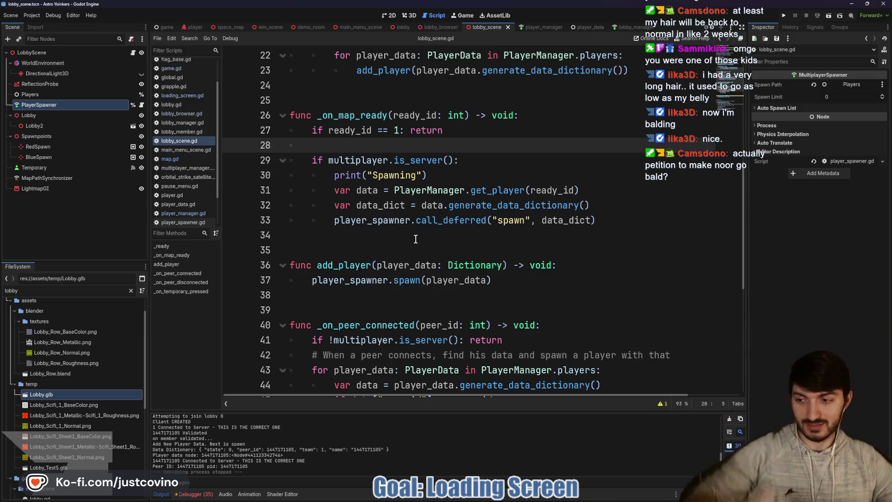
pyautogui.click(416, 238)
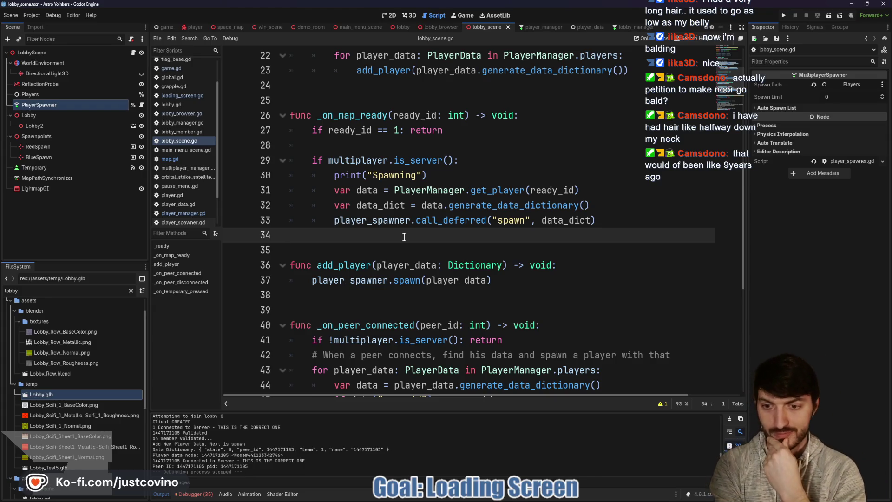
pyautogui.click(540, 27)
pyautogui.click(348, 237)
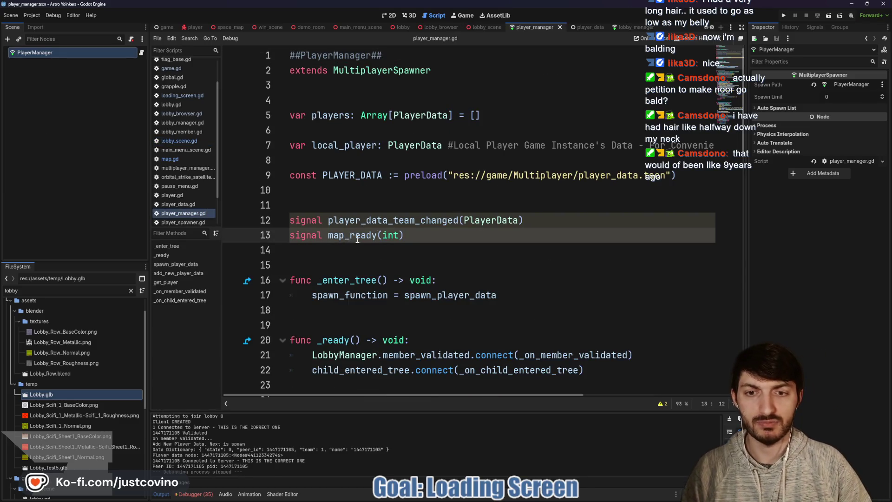
pyautogui.doubleClick(343, 235)
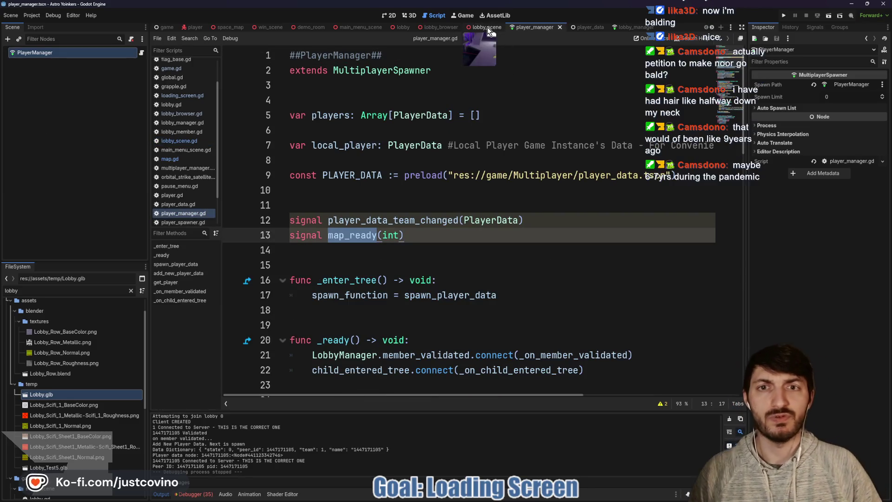
# Return to lobby_scene.gd, then open the LoadingScreen node's script from the Game scene
pyautogui.click(488, 27)
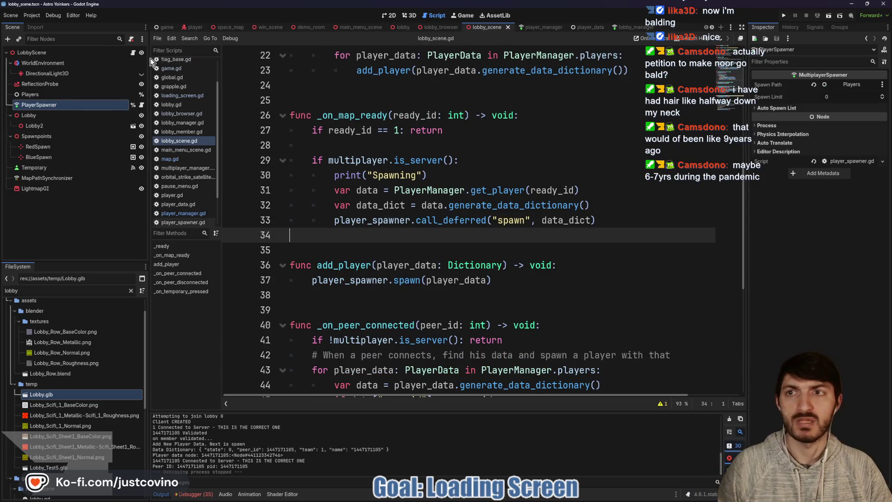
pyautogui.click(166, 27)
pyautogui.click(133, 105)
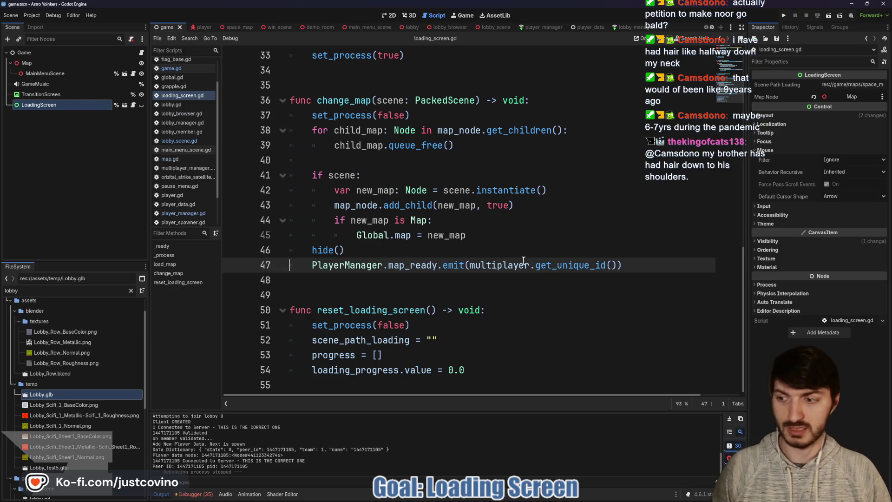
# Add a 'Map Ready Emitting!' print below the map_ready emit in loading_screen.gd and save
pyautogui.click(377, 251)
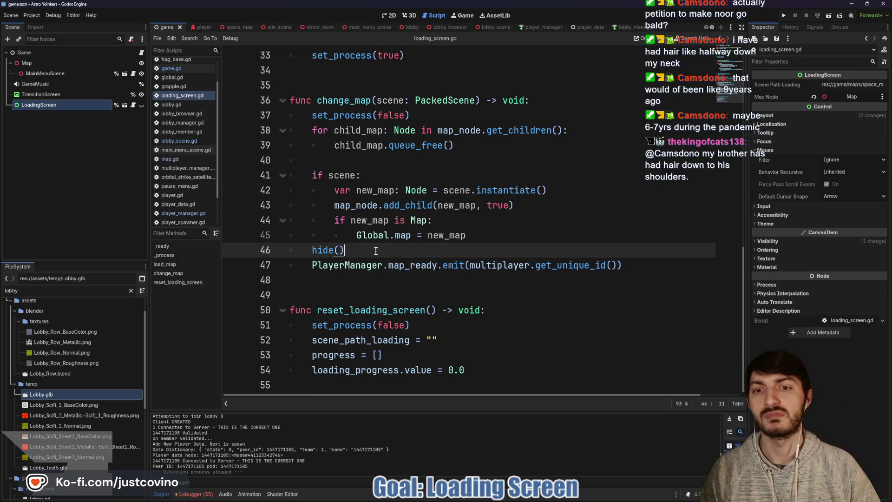
pyautogui.press('Return')
pyautogui.write('print("Map Re')
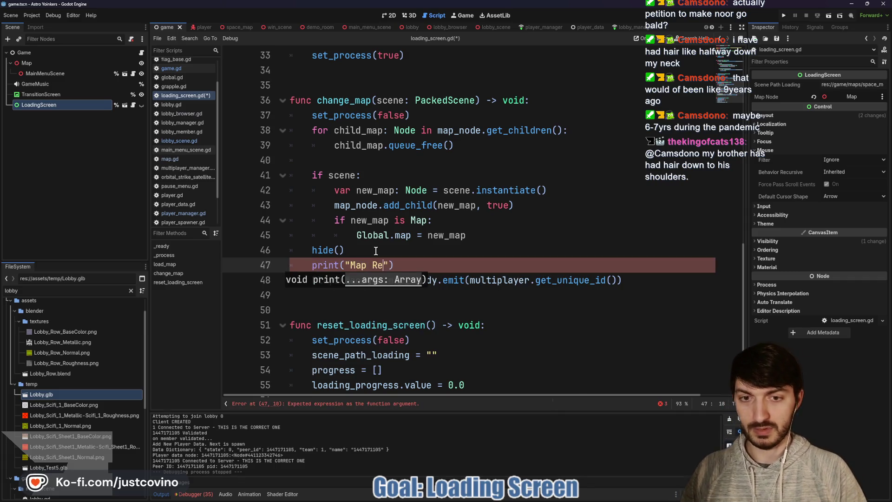
pyautogui.write('g!')
pyautogui.moveTo(464, 265); pyautogui.dragTo(291, 269)
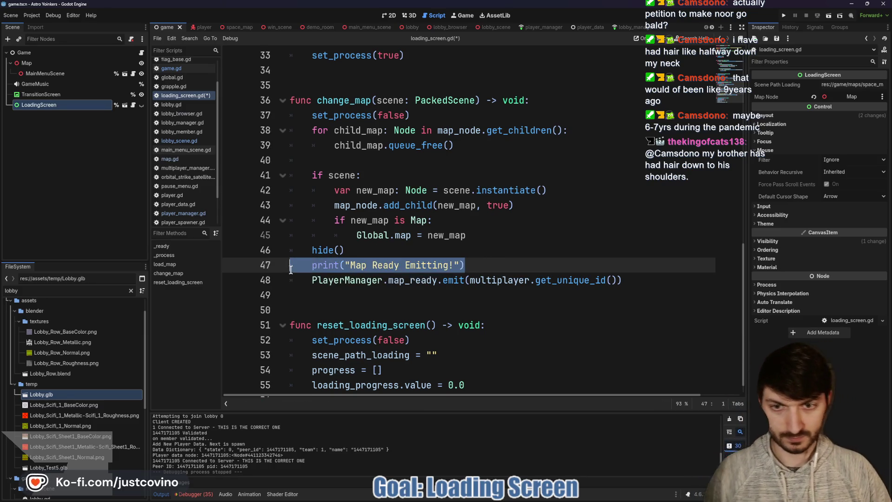
pyautogui.hotkey('alt', 'Down')
pyautogui.click(520, 288)
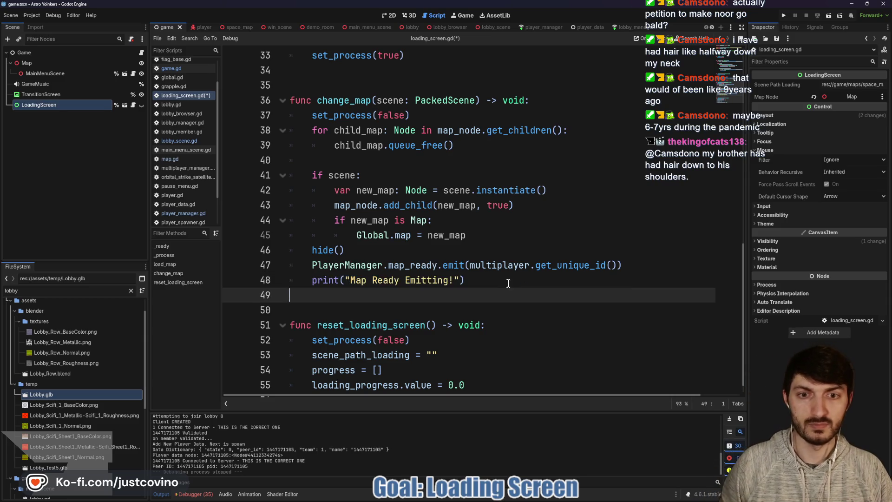
pyautogui.hotkey('ctrl', 's')
# Change the declaration to signal map_ready(pid:int) in player_manager.gd, save, and run the project
pyautogui.keyDown('ctrl'); pyautogui.click(406, 263); pyautogui.keyUp('ctrl')
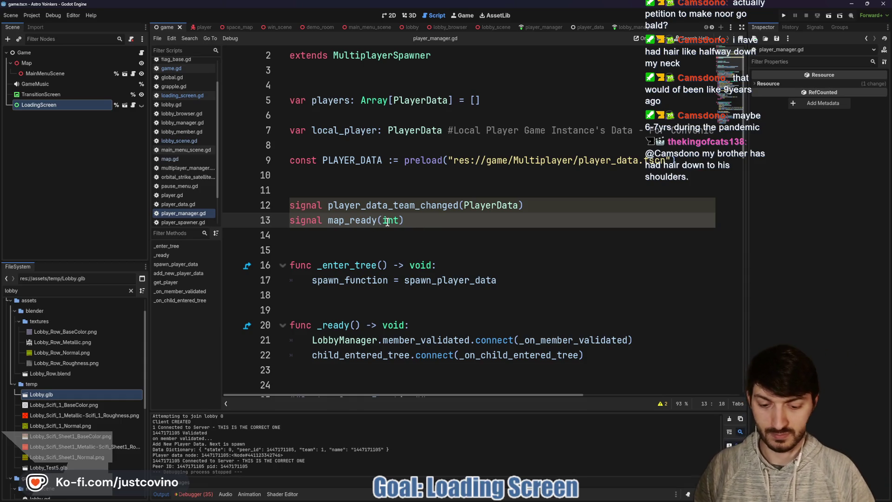
pyautogui.moveTo(388, 222)
pyautogui.write('pid:')
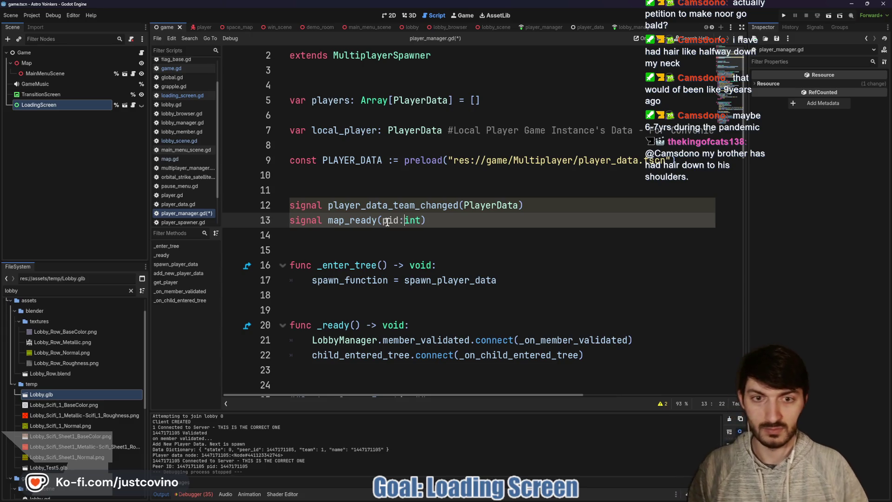
pyautogui.click(472, 221)
pyautogui.hotkey('ctrl', 's')
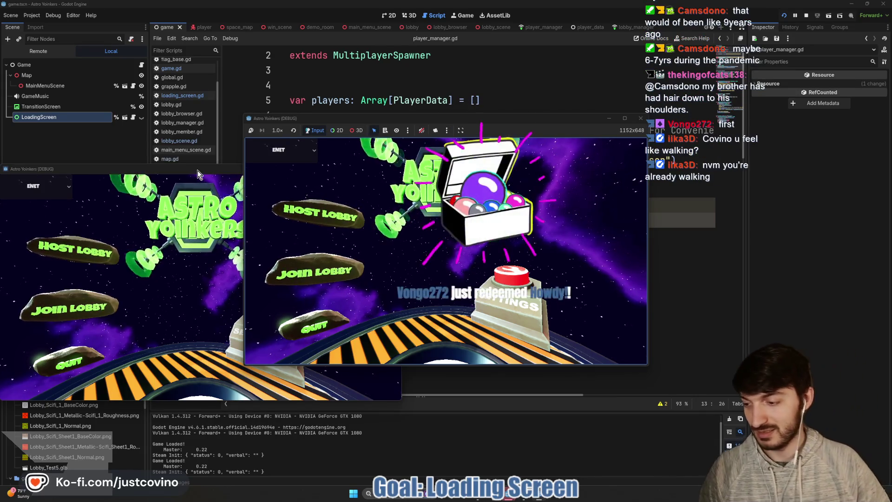
# Arrange both game windows, host a private lobby on the left, and join it from the right
pyautogui.moveTo(197, 172); pyautogui.dragTo(618, 149)
pyautogui.moveTo(518, 123)
pyautogui.mouseDown()
pyautogui.moveTo(283, 126)
pyautogui.moveTo(292, 125)
pyautogui.mouseUp()
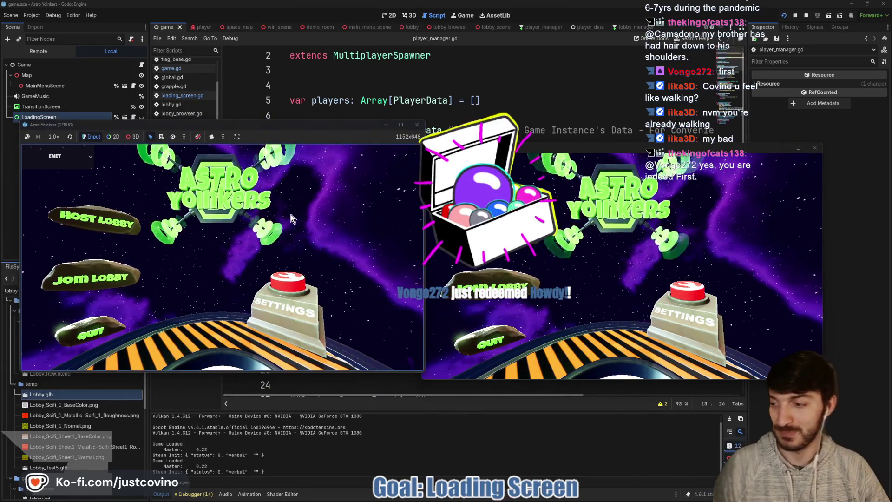
pyautogui.click(93, 218)
pyautogui.click(223, 232)
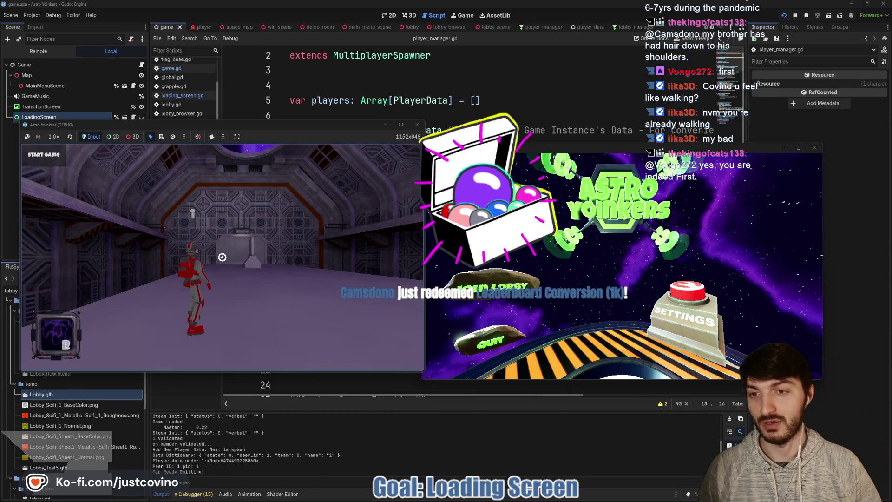
pyautogui.click(488, 287)
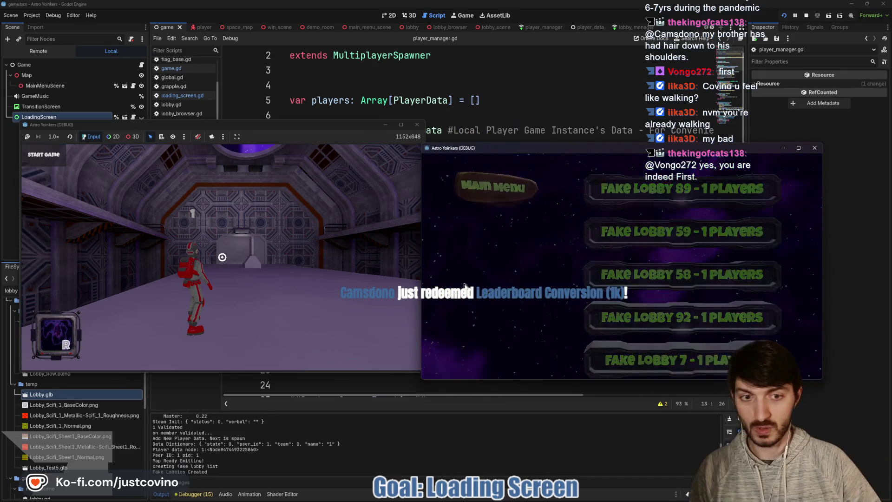
pyautogui.click(623, 243)
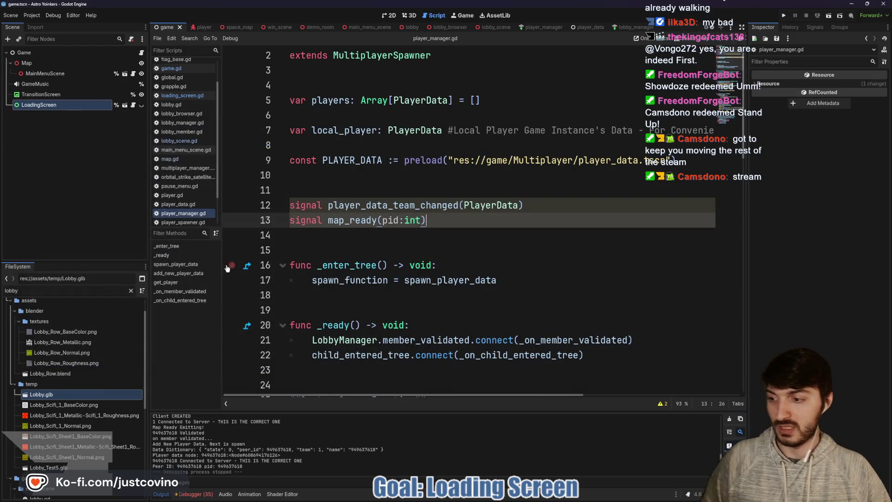
# Place the caret on empty line 14 of player_manager.gd, below the signals
pyautogui.click(306, 239)
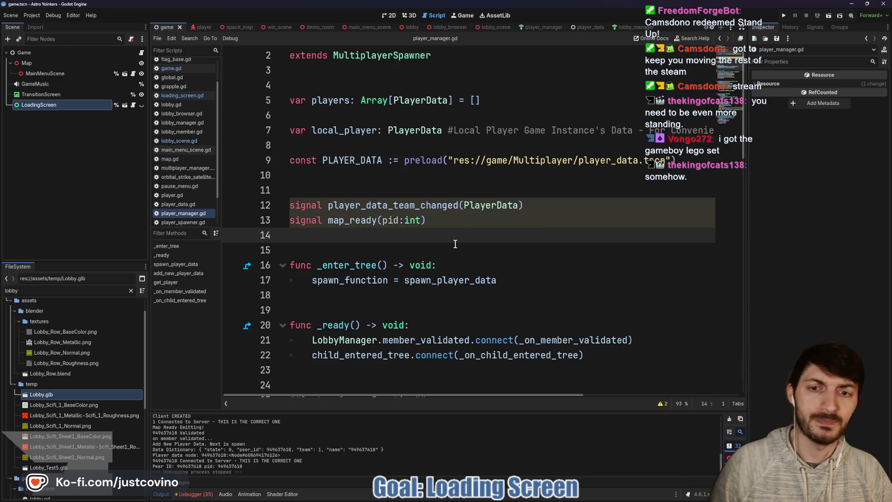
# Review spawn_player_data in player_manager.gd, then open loading_screen.gd from the LoadingScreen node
pyautogui.scroll(-3, 449, 248)
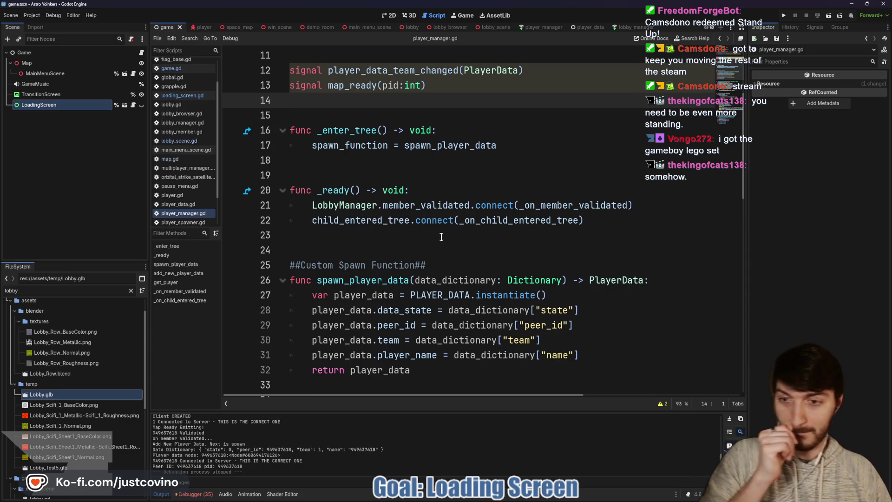
pyautogui.click(431, 236)
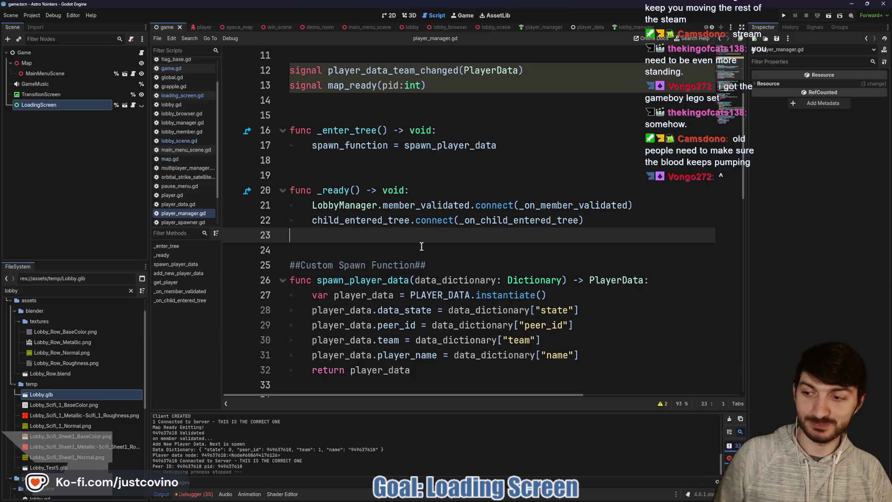
pyautogui.click(421, 247)
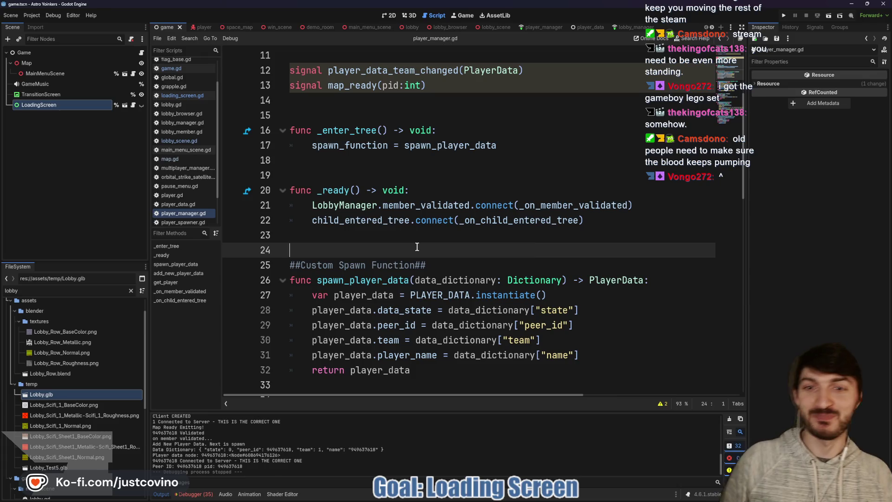
pyautogui.click(133, 105)
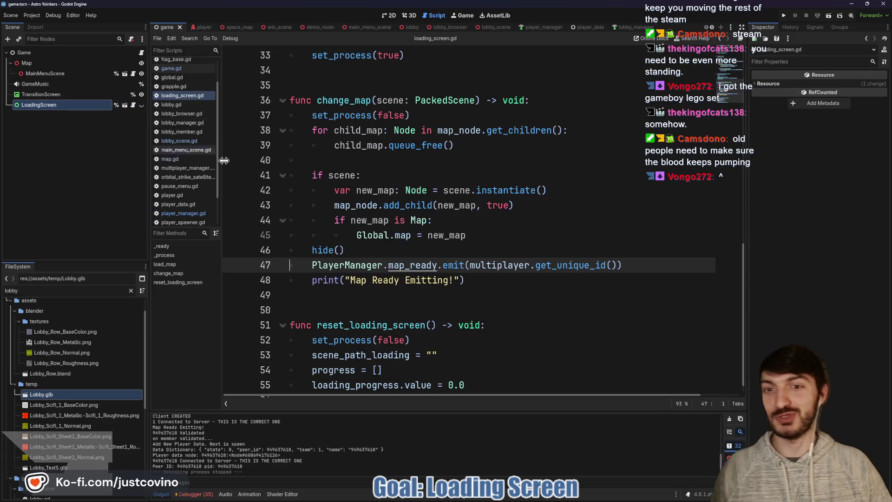
pyautogui.click(470, 275)
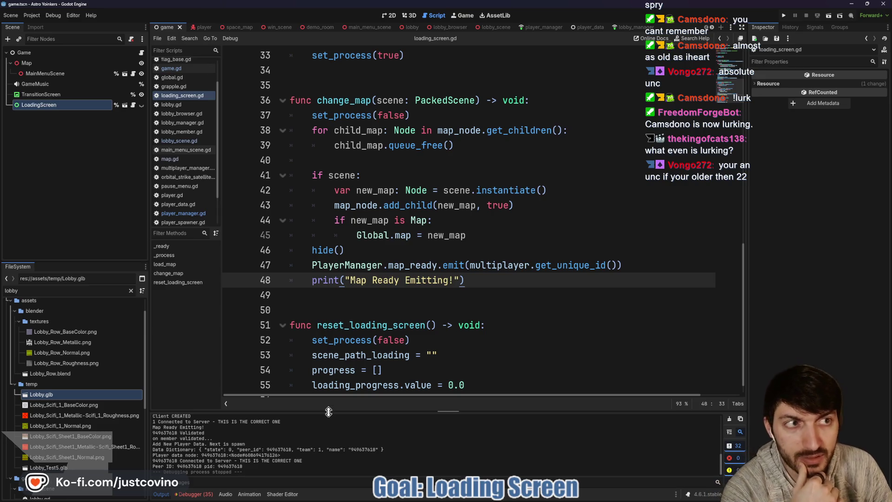
# Read the Output log messages, select and deselect change_map's body, then rerun the project
pyautogui.moveTo(329, 411); pyautogui.dragTo(326, 263)
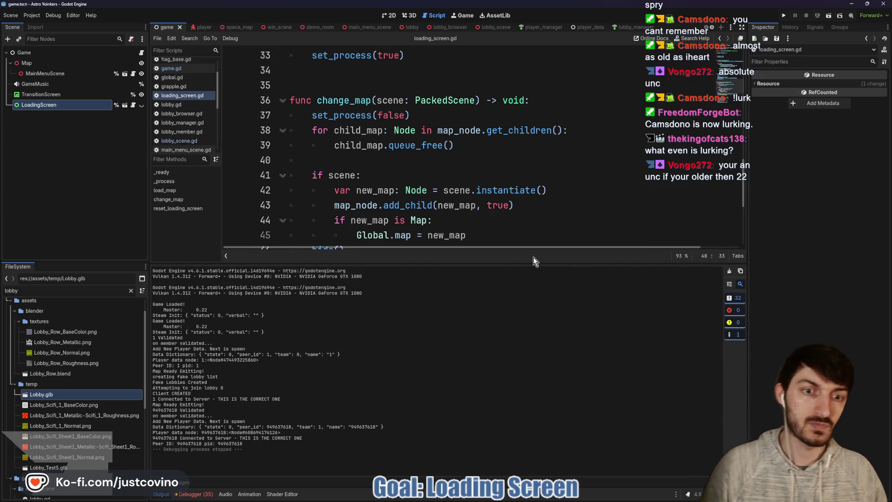
pyautogui.moveTo(533, 263); pyautogui.dragTo(534, 432)
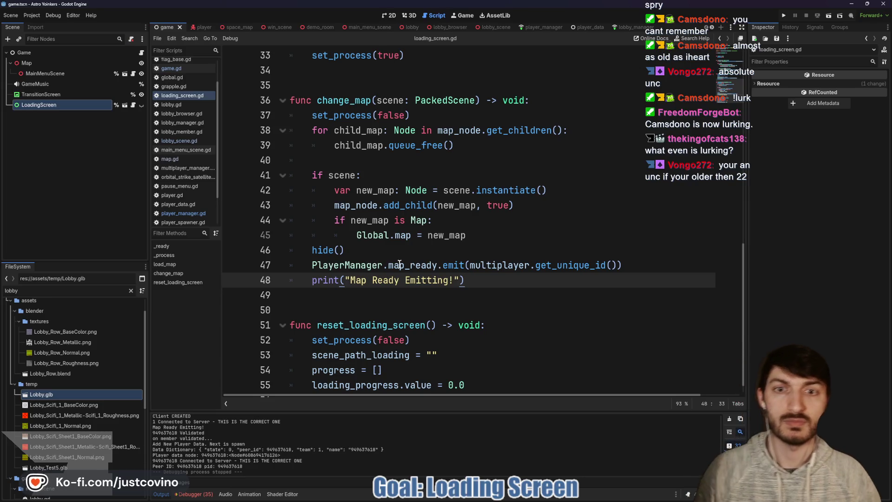
pyautogui.hotkey('shift', 'Home')
pyautogui.hotkey('shift', 'Up')
pyautogui.hotkey('shift', 'Up')
pyautogui.hotkey('shift', 'Up')
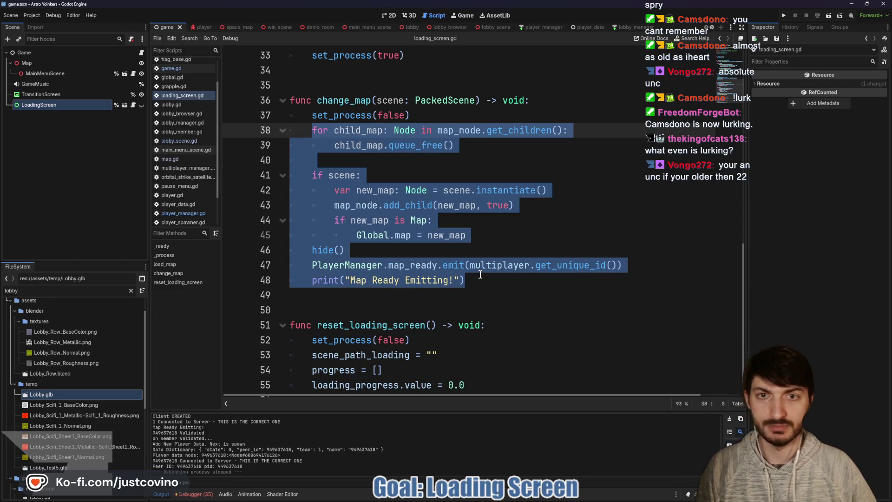
pyautogui.click(481, 275)
pyautogui.click(782, 15)
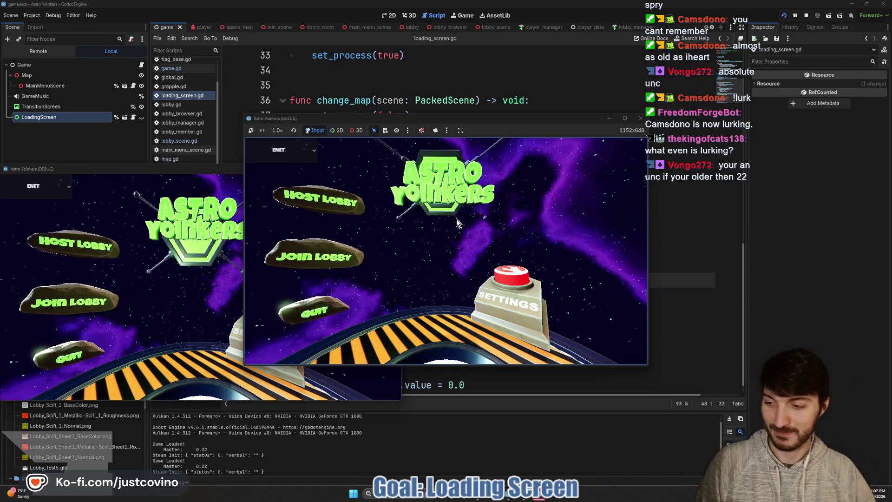
# Arrange the windows, host a private lobby, join it from the other window, then stop the game
pyautogui.moveTo(565, 117)
pyautogui.mouseDown()
pyautogui.moveTo(748, 115)
pyautogui.moveTo(725, 110)
pyautogui.mouseUp()
pyautogui.moveTo(312, 171); pyautogui.dragTo(319, 137)
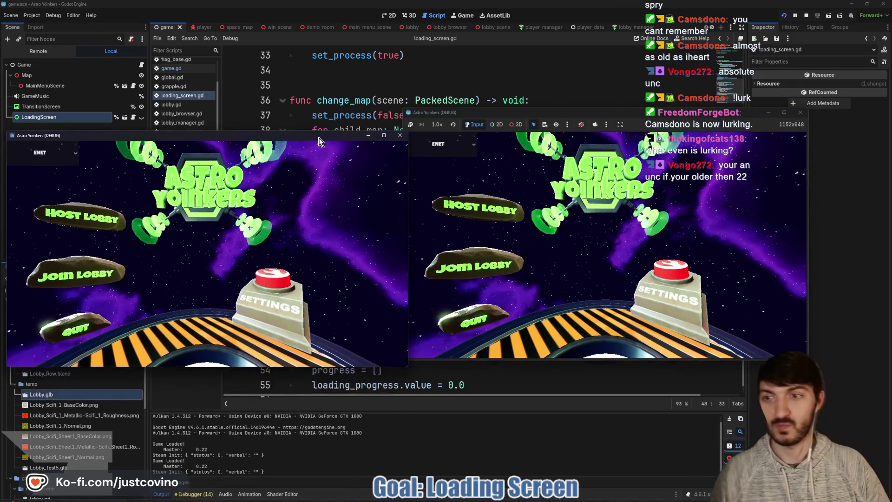
pyautogui.click(98, 212)
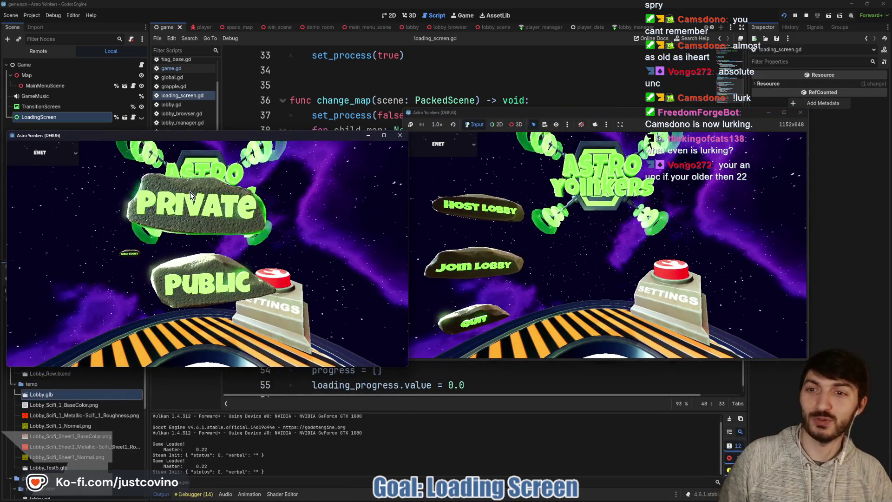
pyautogui.click(191, 193)
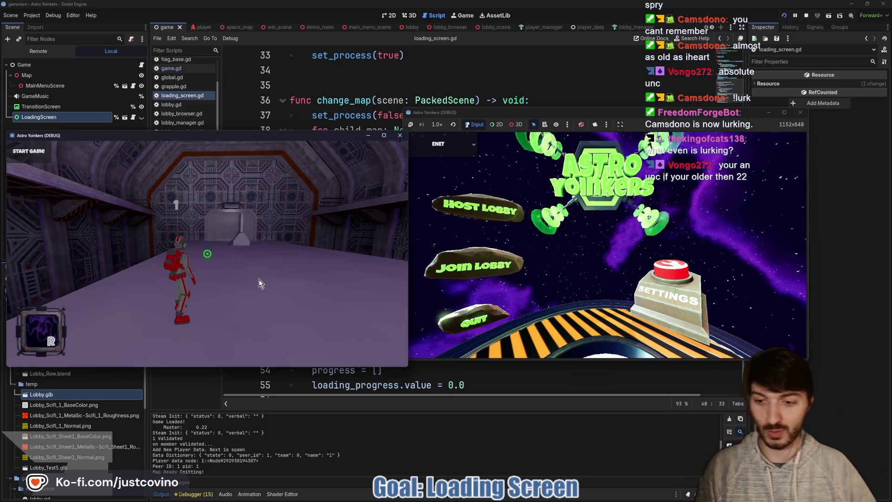
pyautogui.click(458, 269)
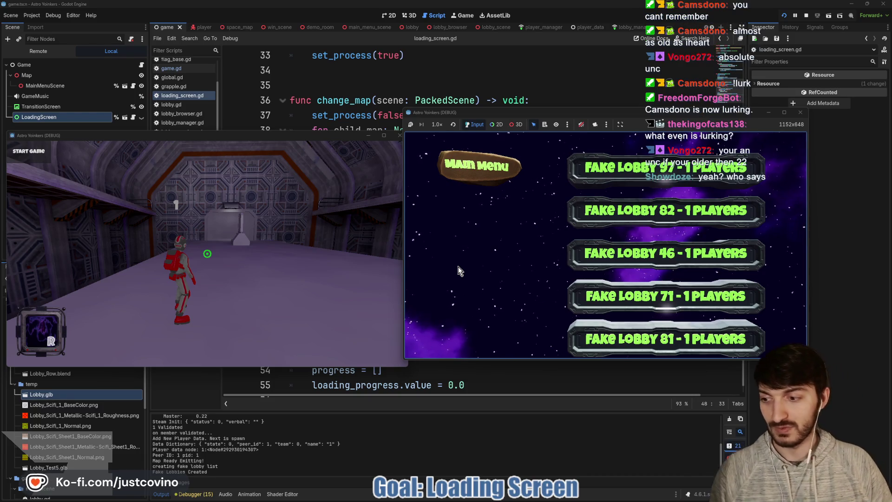
pyautogui.click(665, 168)
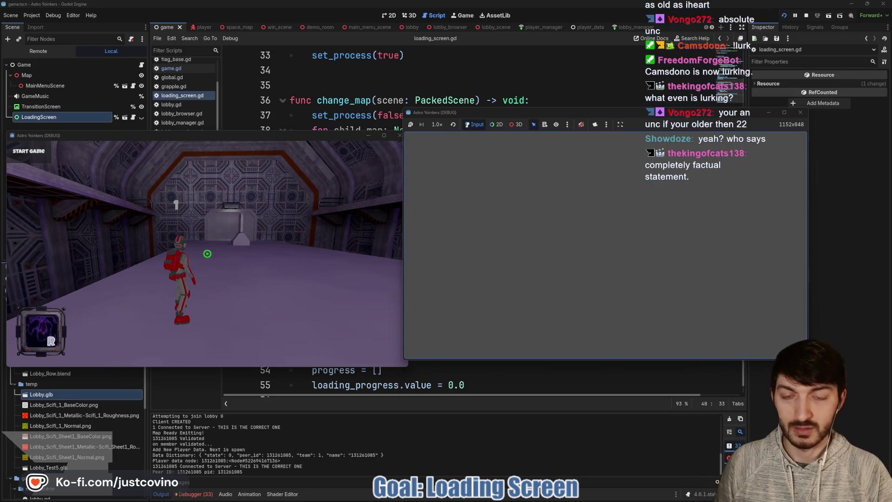
pyautogui.press('F8')
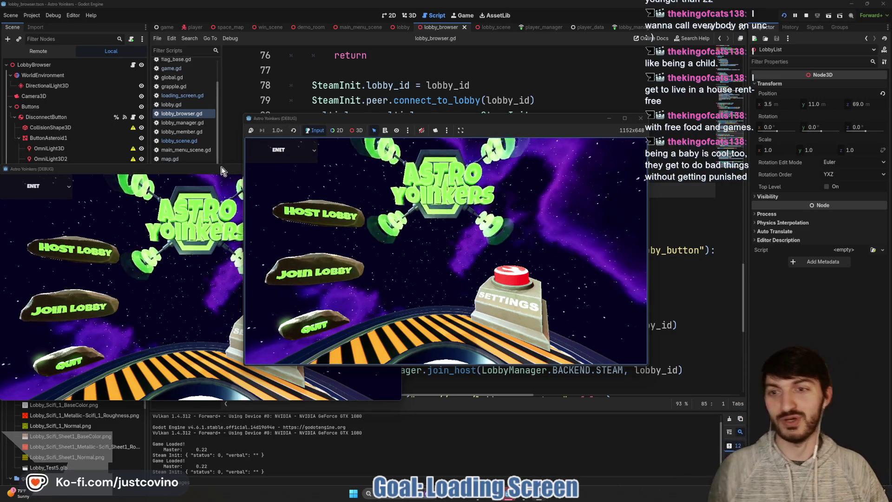
# Arrange the two game windows side by side, host a private lobby, and join it from the right window
pyautogui.moveTo(206, 168); pyautogui.dragTo(628, 148)
pyautogui.moveTo(522, 120)
pyautogui.mouseDown()
pyautogui.moveTo(306, 124)
pyautogui.moveTo(287, 133)
pyautogui.mouseUp()
pyautogui.moveTo(521, 152); pyautogui.dragTo(560, 136)
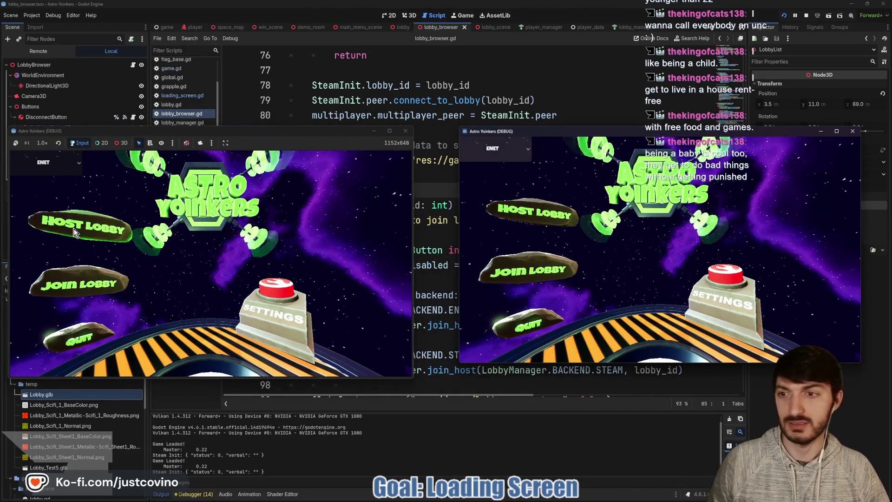
pyautogui.click(113, 217)
pyautogui.click(211, 224)
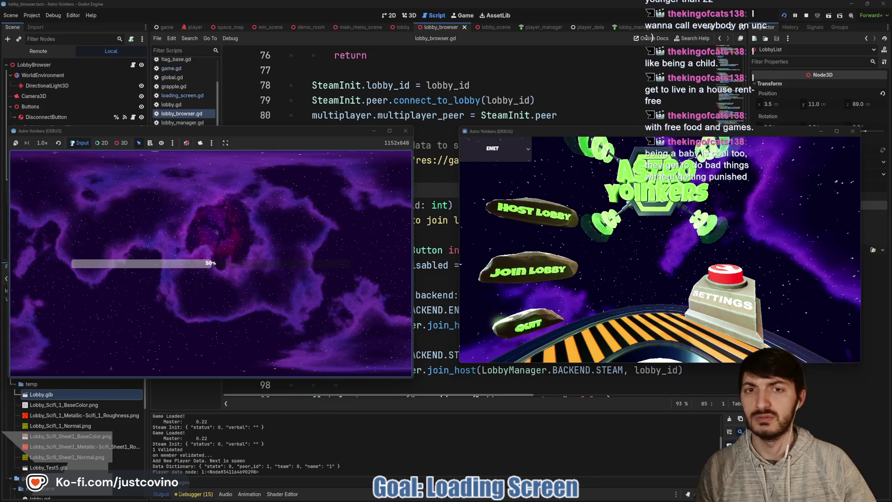
pyautogui.click(506, 270)
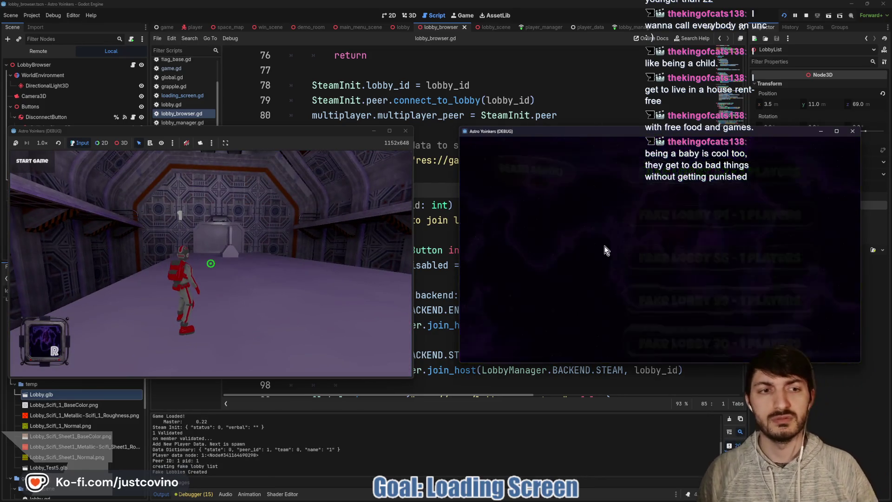
pyautogui.click(651, 251)
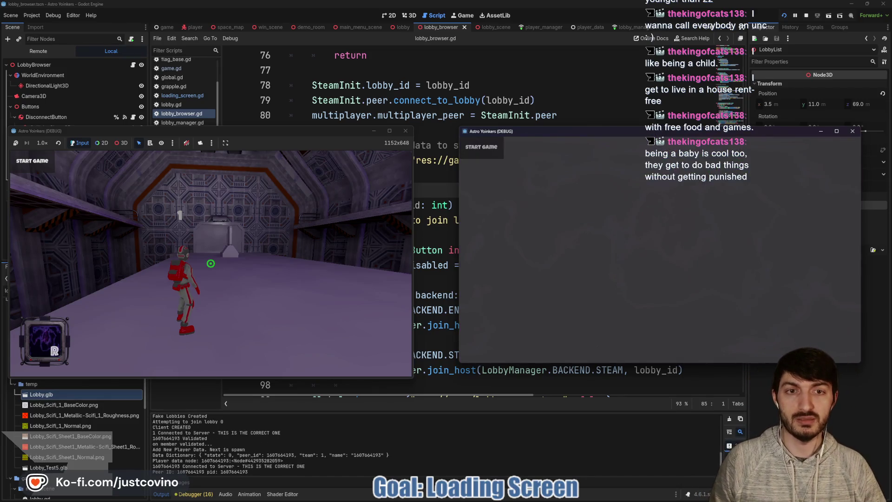
# Walk both players into the map, then stop the game and put the caret on line 88 of lobby_browser.gd
pyautogui.press('w')
pyautogui.press('w')
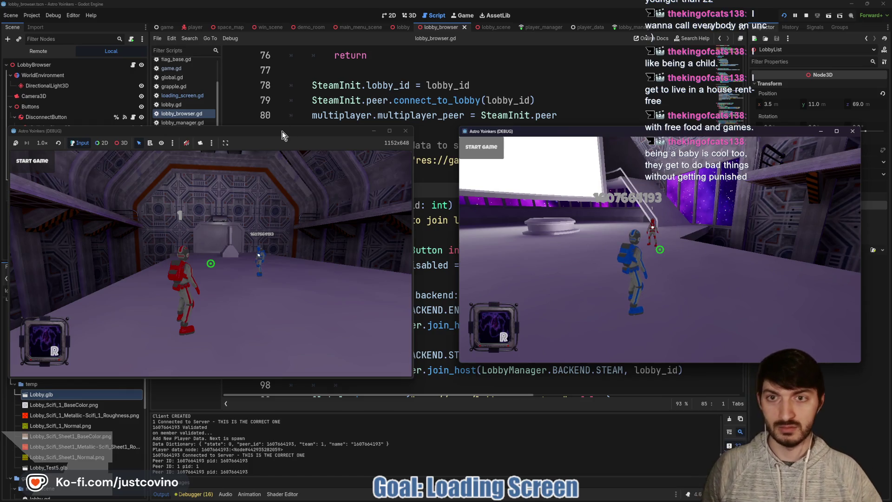
pyautogui.click(281, 142)
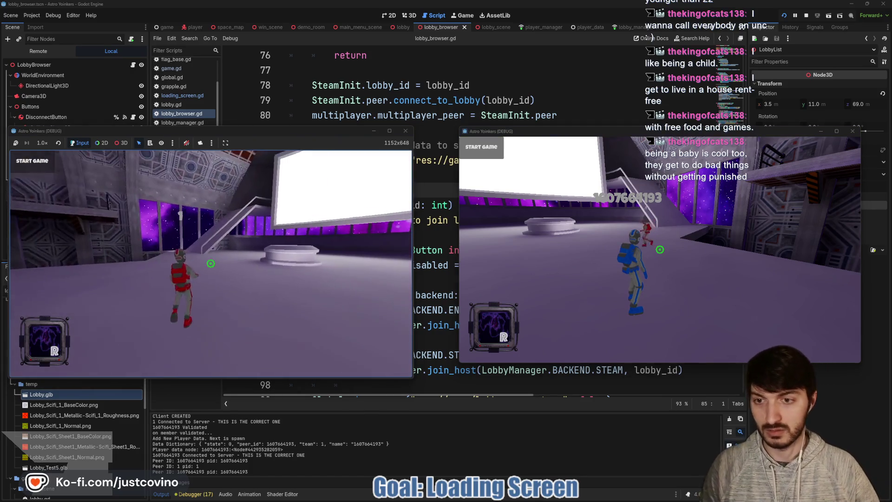
pyautogui.press('Escape')
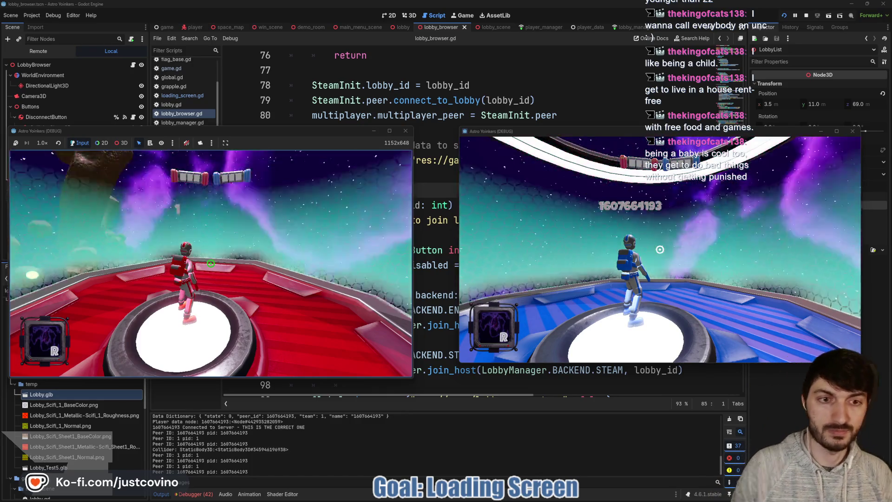
pyautogui.press('F8')
pyautogui.click(579, 233)
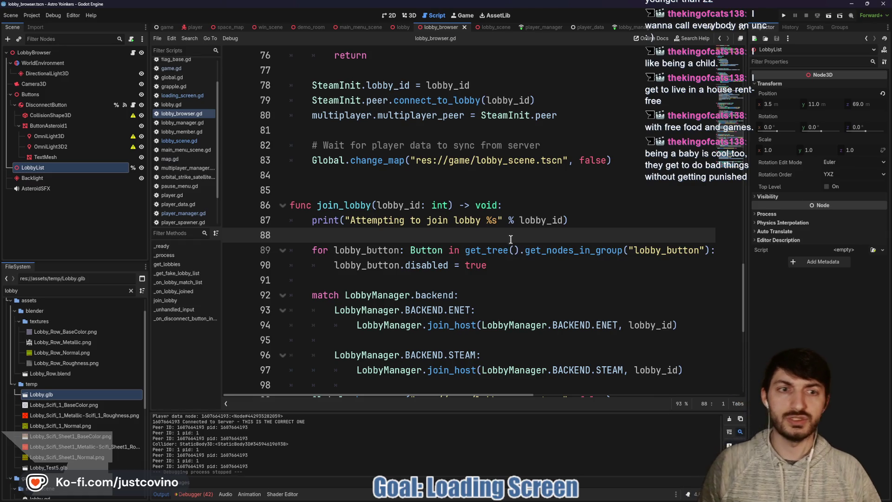
# Switch to main_menu_scene.gd and scroll through it to find the create_host call
pyautogui.scroll(4, 511, 239)
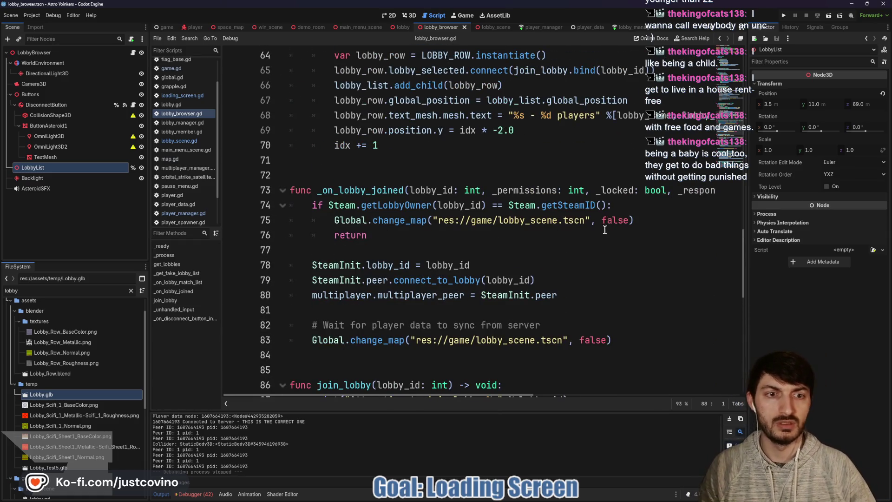
pyautogui.scroll(4, 600, 236)
pyautogui.scroll(4, 597, 241)
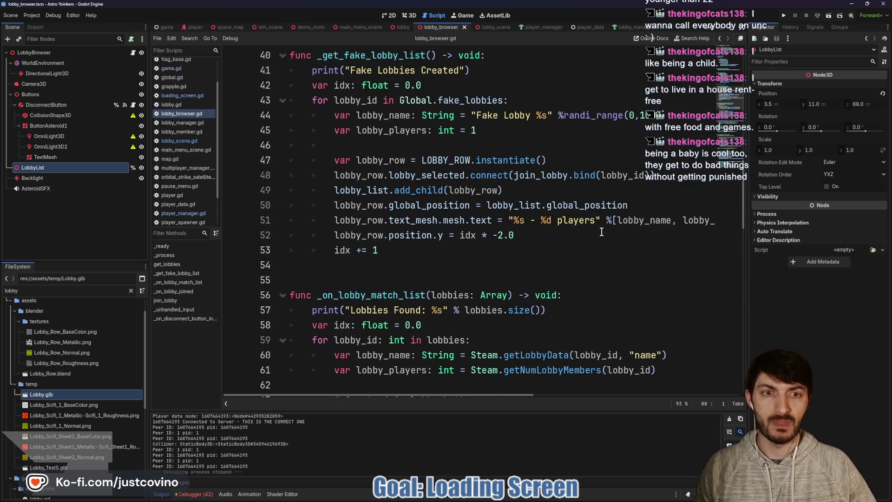
pyautogui.click(403, 29)
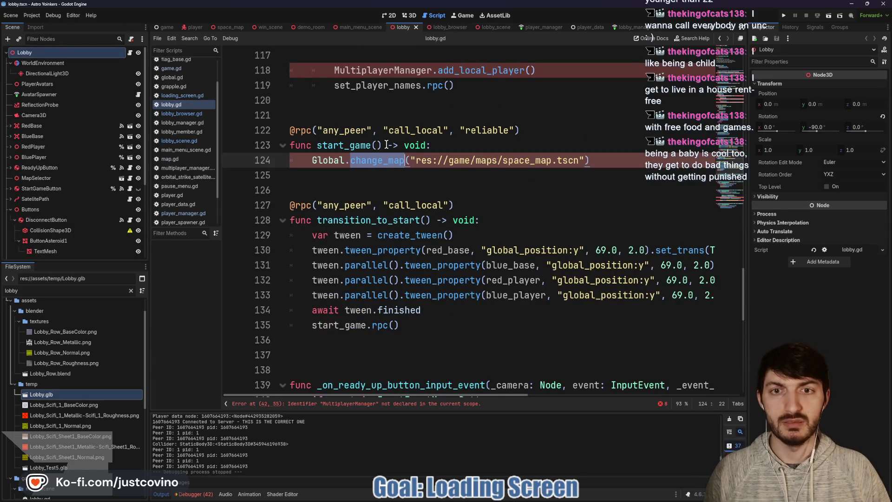
pyautogui.click(362, 26)
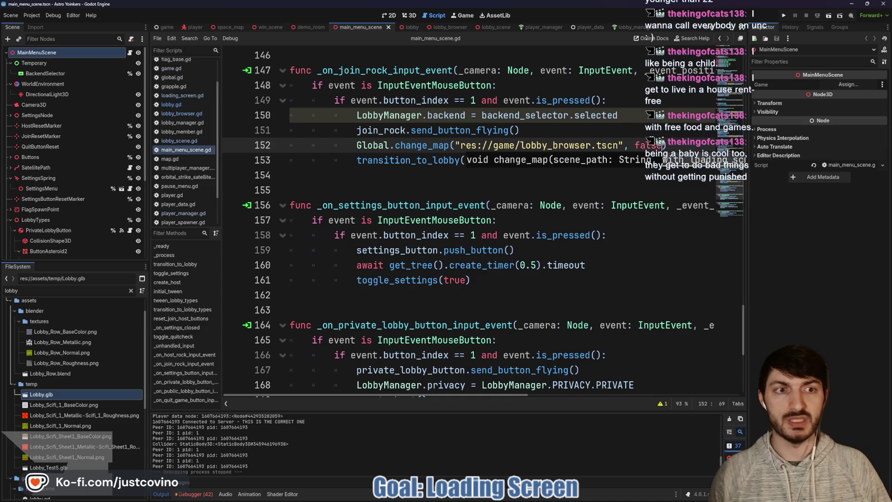
pyautogui.click(587, 145)
pyautogui.scroll(-6, 558, 196)
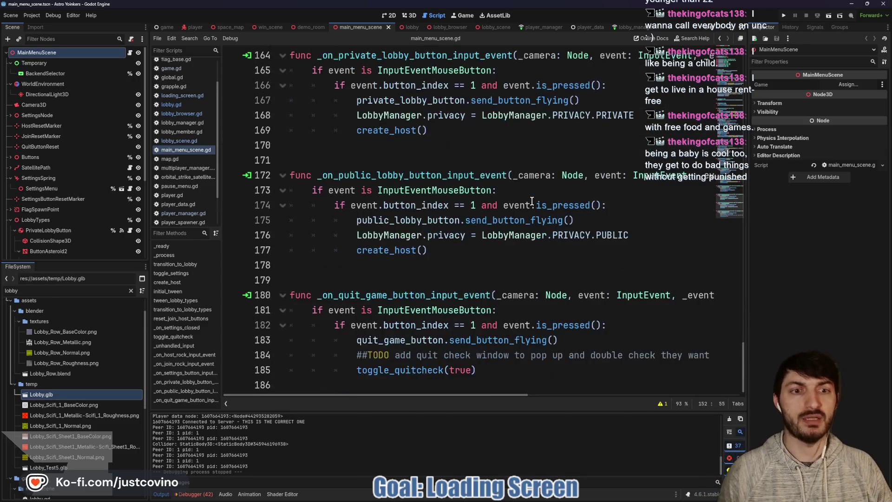
pyautogui.scroll(11, 529, 202)
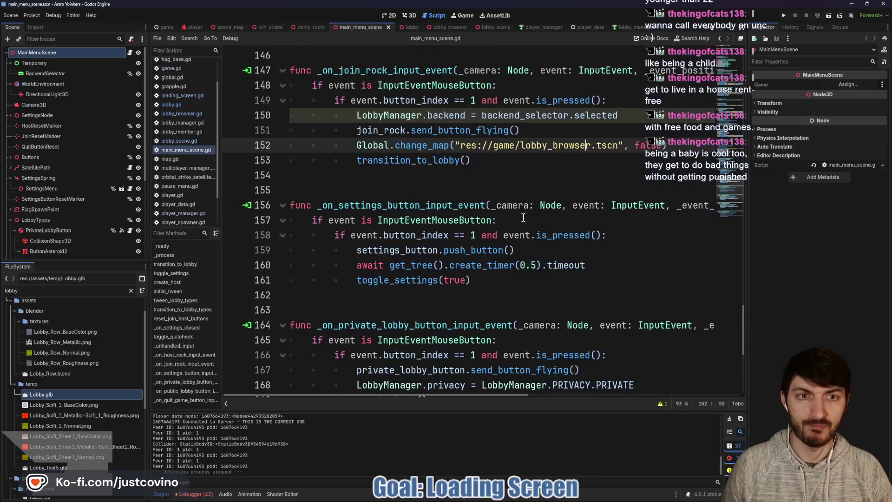
pyautogui.scroll(1, 534, 219)
pyautogui.scroll(8, 535, 214)
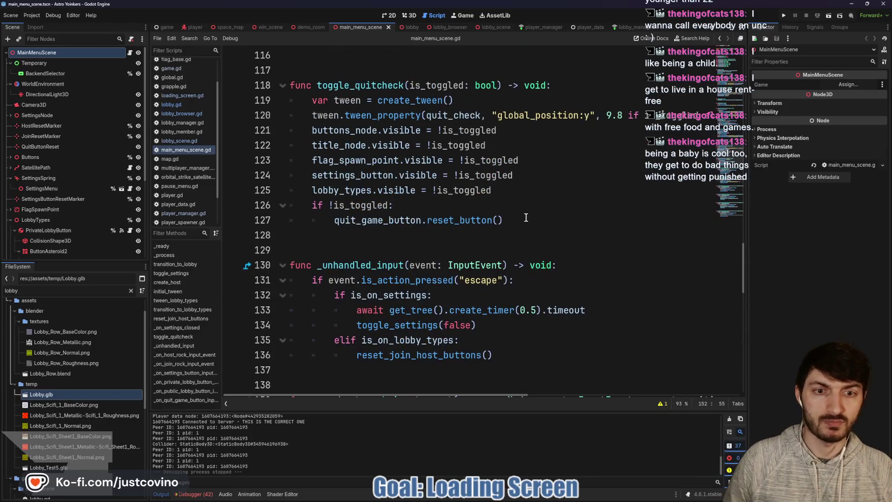
pyautogui.scroll(4, 525, 218)
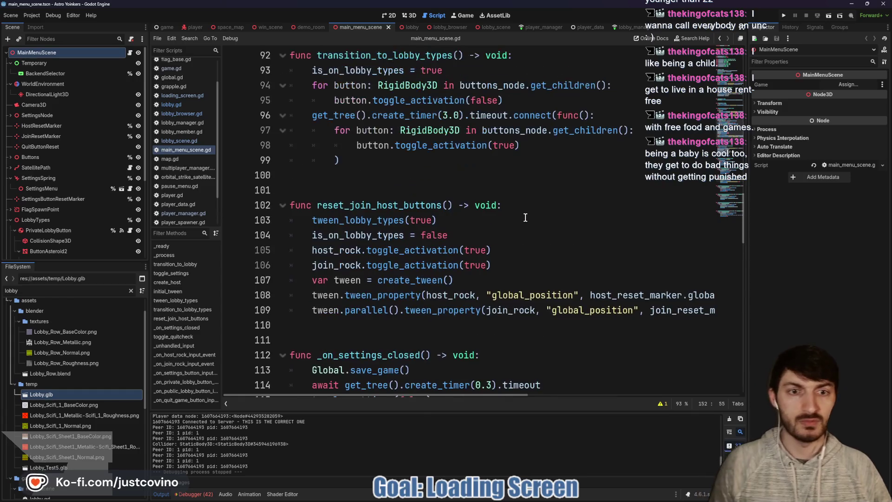
pyautogui.scroll(11, 525, 218)
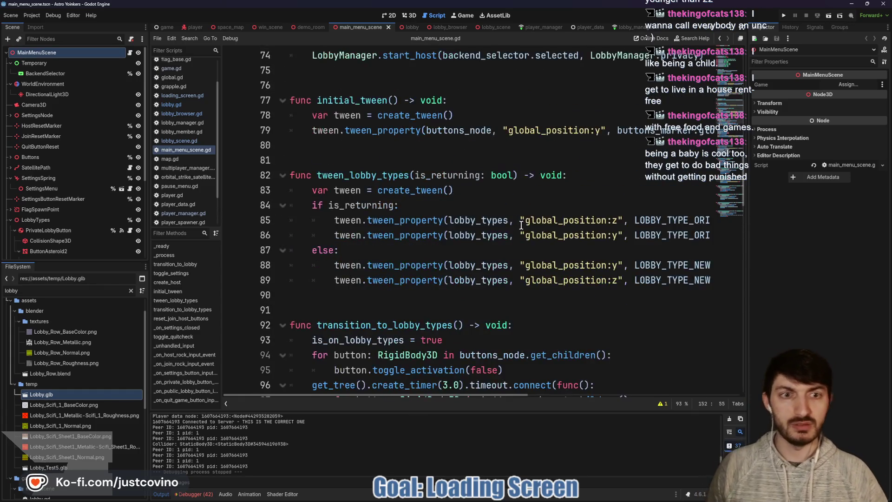
pyautogui.scroll(4, 526, 228)
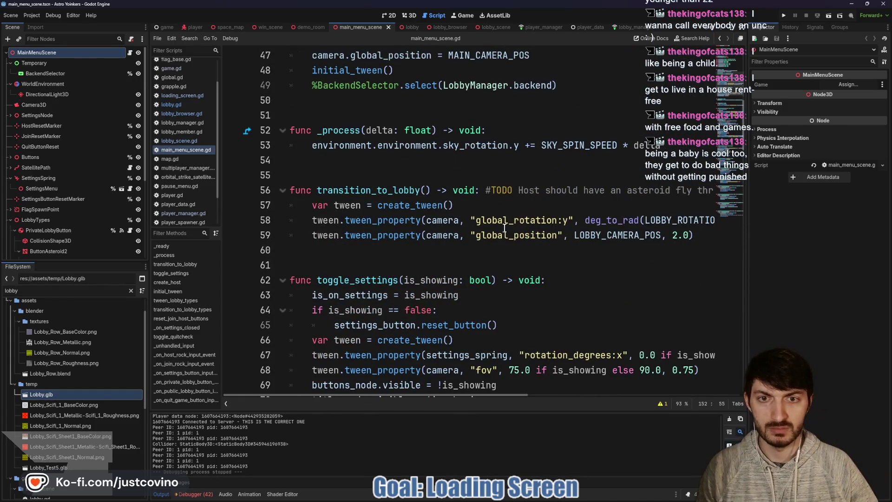
pyautogui.scroll(1, 502, 227)
pyautogui.scroll(-18, 491, 226)
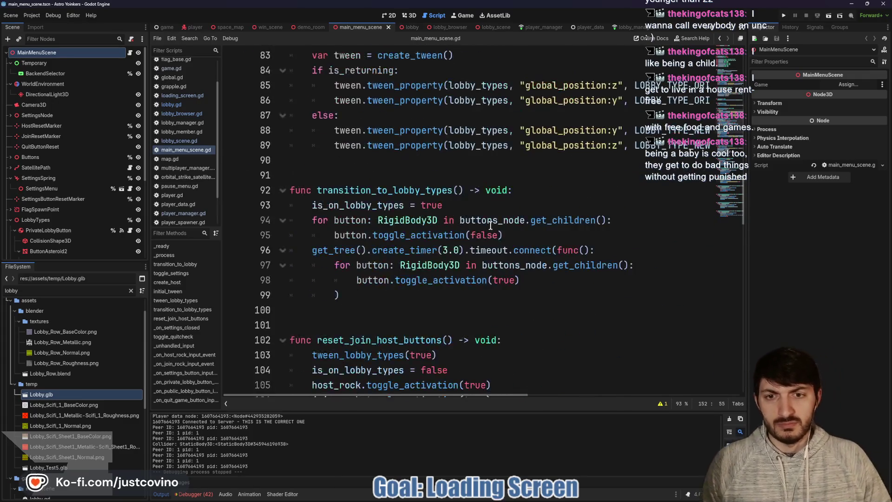
pyautogui.scroll(-2, 492, 226)
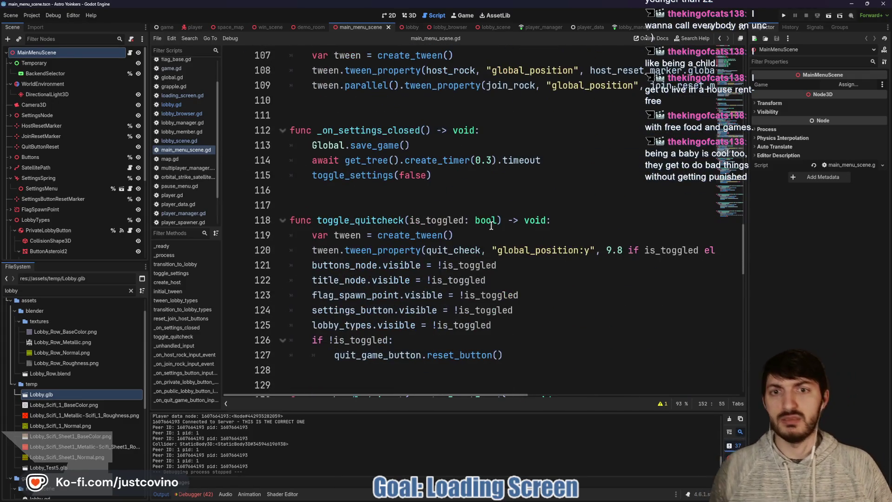
pyautogui.scroll(-1, 491, 225)
pyautogui.scroll(-3, 484, 232)
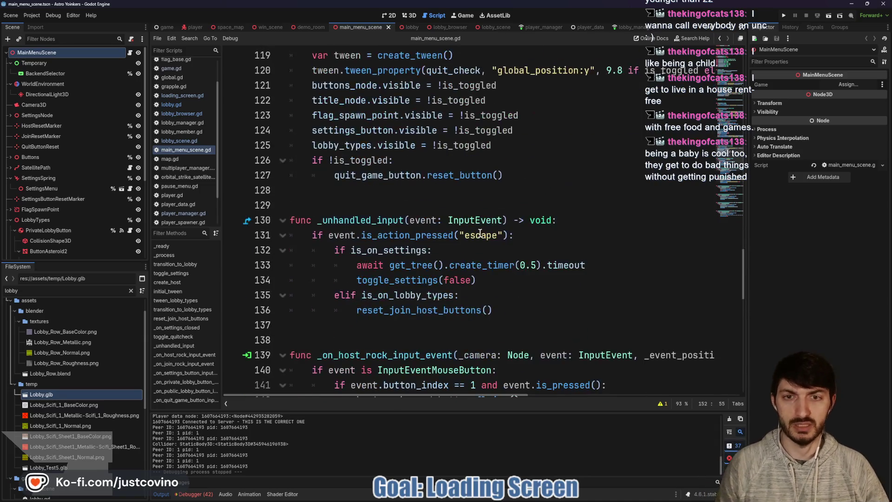
pyautogui.scroll(-1, 476, 219)
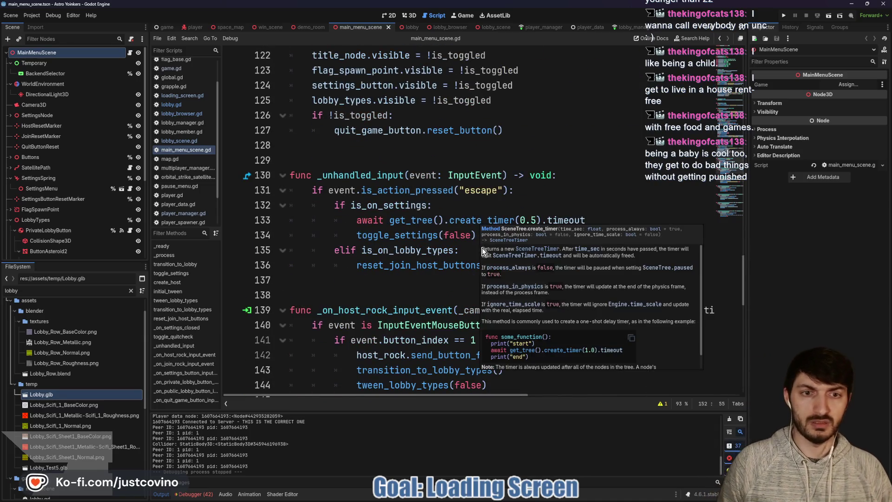
pyautogui.scroll(-3, 470, 232)
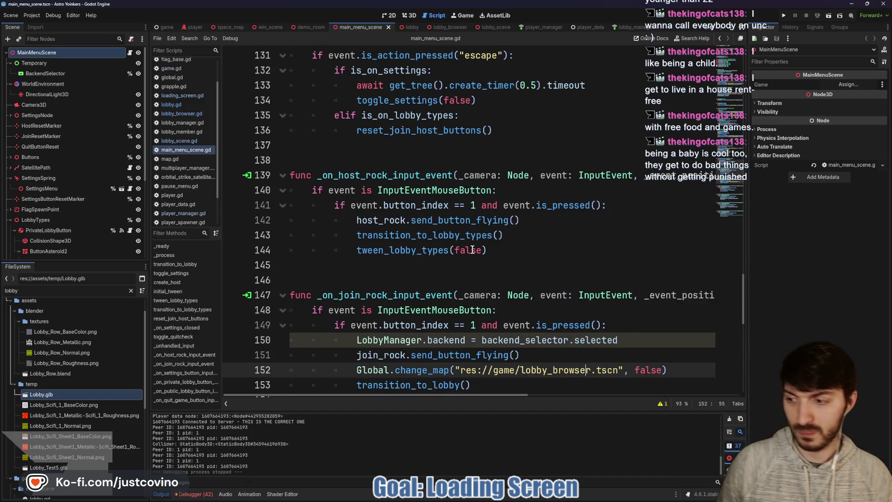
pyautogui.scroll(-4, 472, 250)
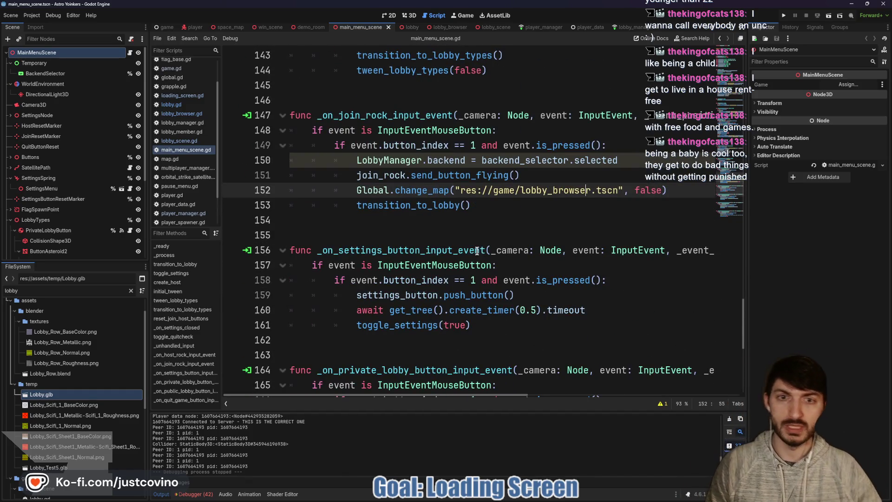
pyautogui.scroll(-3, 475, 251)
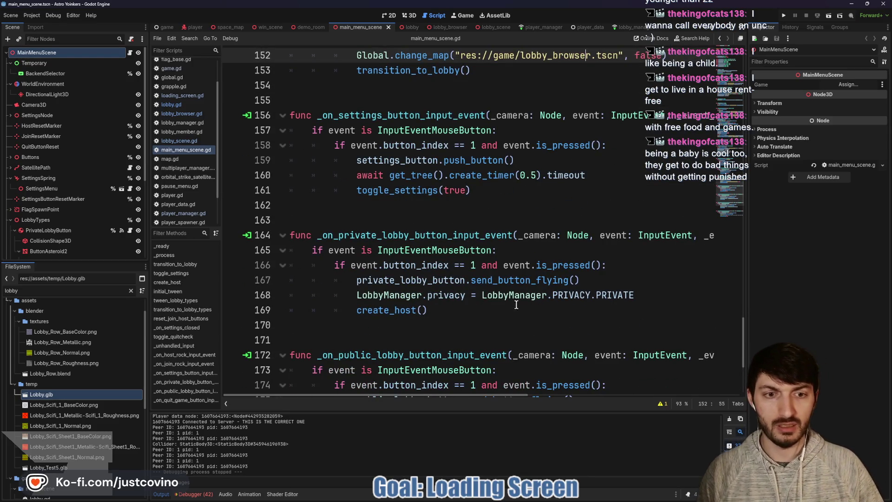
# Jump to the create_host definition and read through the surrounding code
pyautogui.keyDown('ctrl'); pyautogui.click(390, 310); pyautogui.keyUp('ctrl')
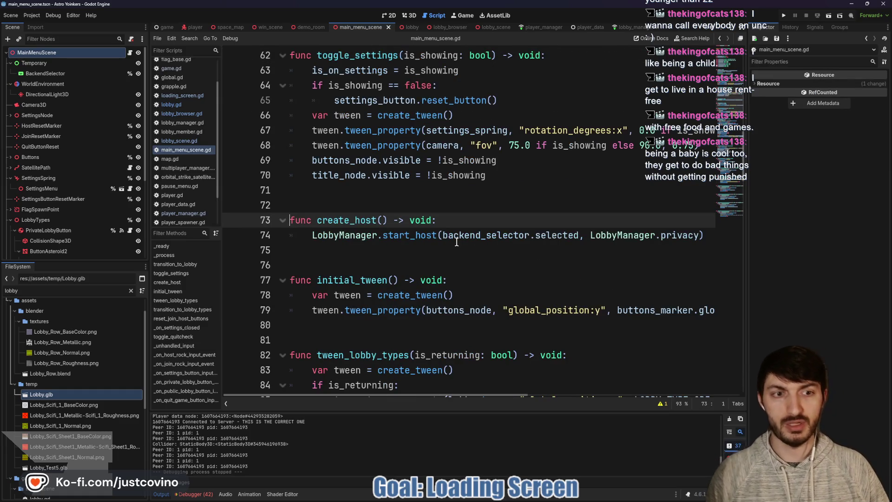
pyautogui.scroll(-7, 584, 252)
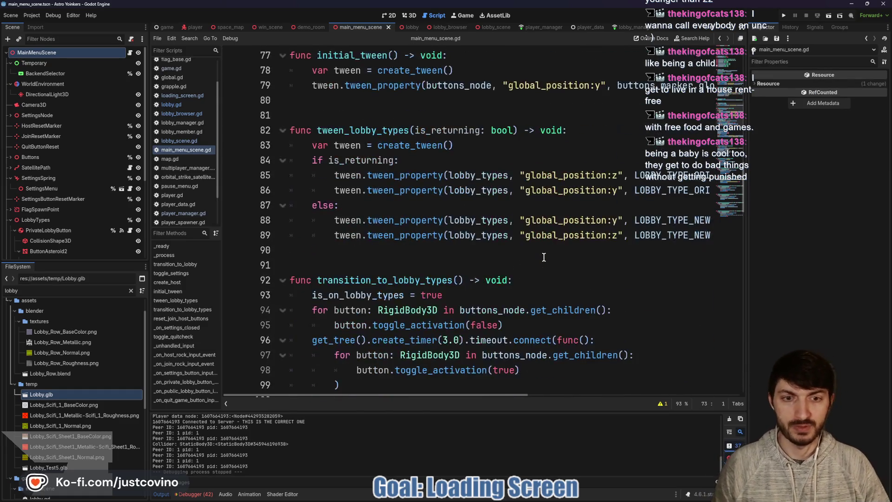
pyautogui.scroll(-1, 539, 255)
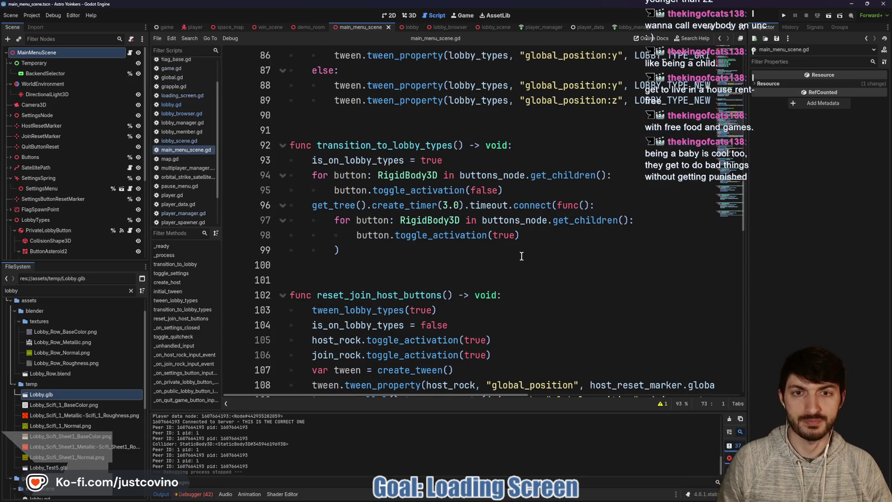
pyautogui.scroll(-5, 521, 256)
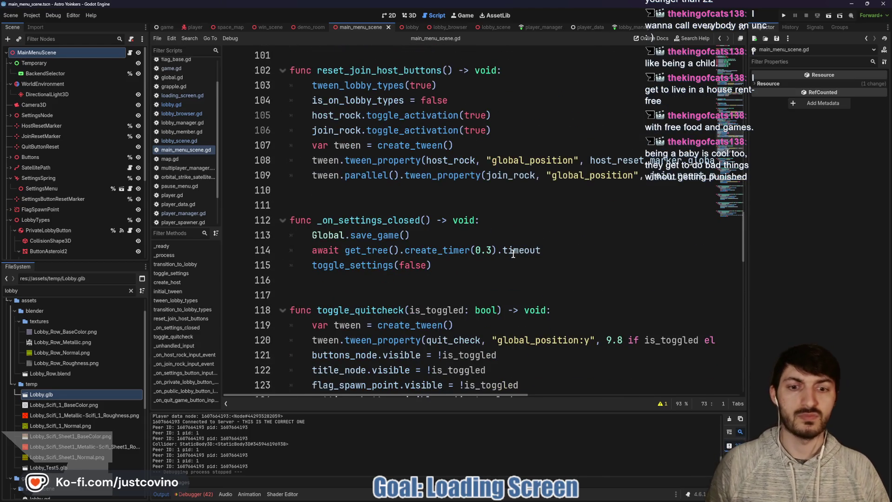
pyautogui.scroll(-2, 513, 253)
pyautogui.scroll(-3, 509, 266)
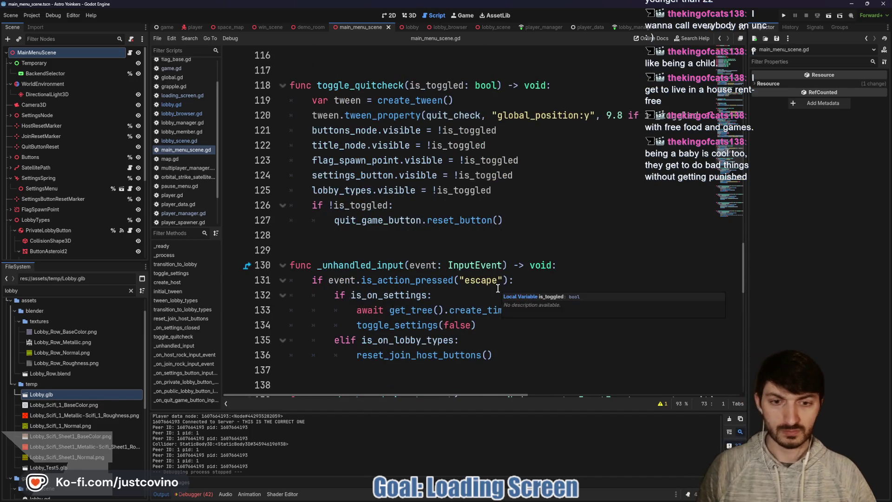
pyautogui.scroll(-1, 494, 297)
pyautogui.scroll(-3, 481, 303)
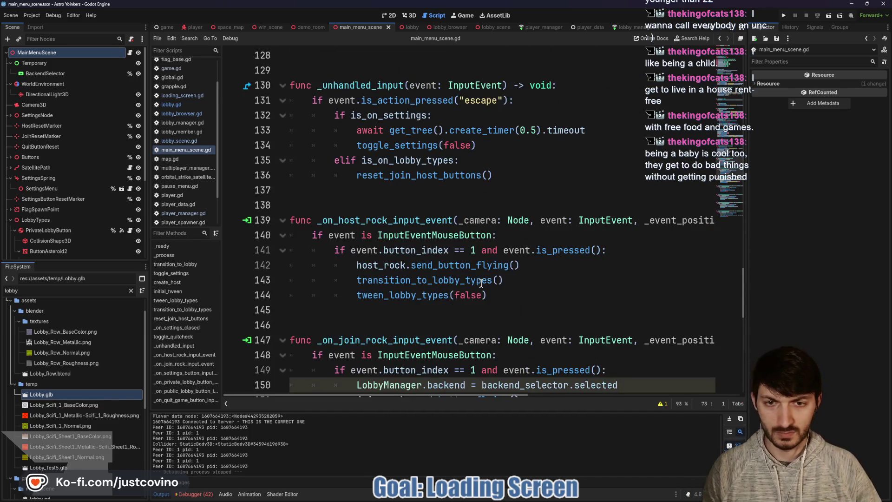
pyautogui.scroll(-2, 478, 277)
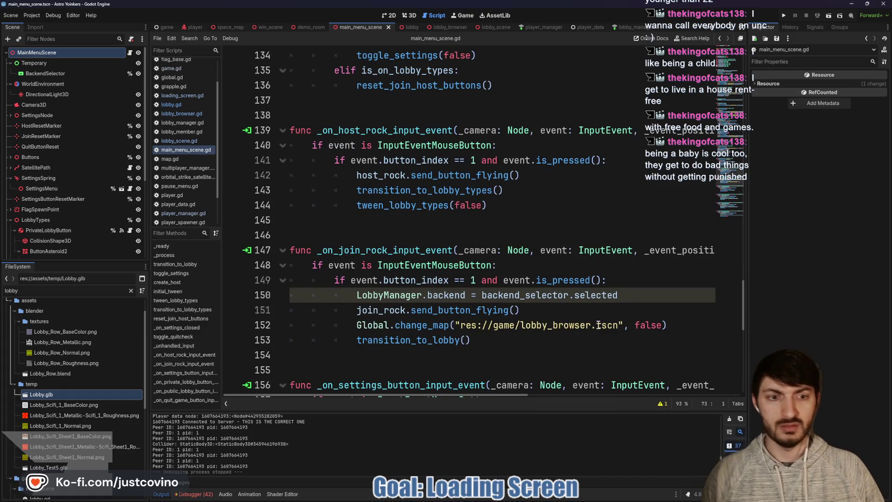
pyautogui.scroll(-3, 508, 317)
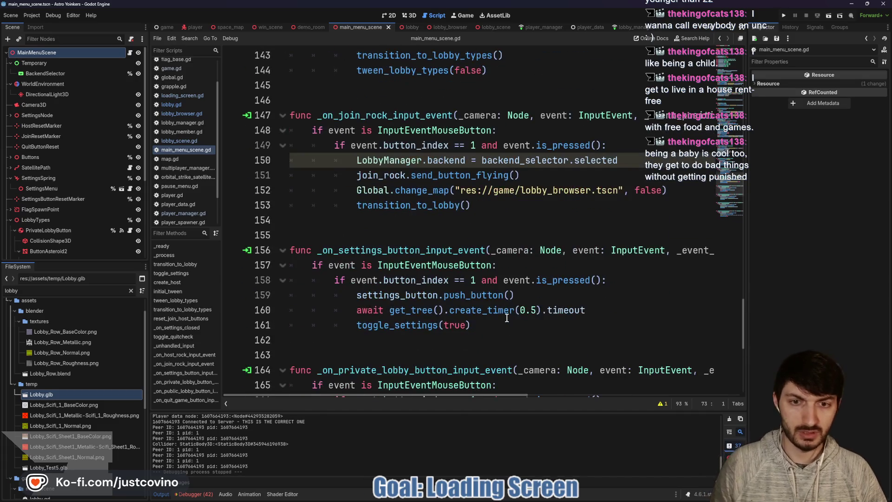
pyautogui.scroll(6, 503, 310)
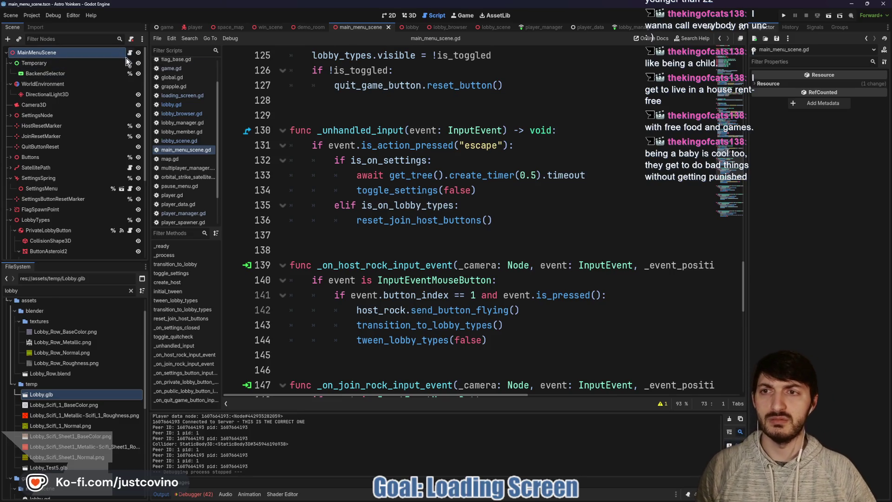
# Type types(false) into the host rock input handler, completing the transition_to_lobby_types call on line 143
pyautogui.click(372, 267)
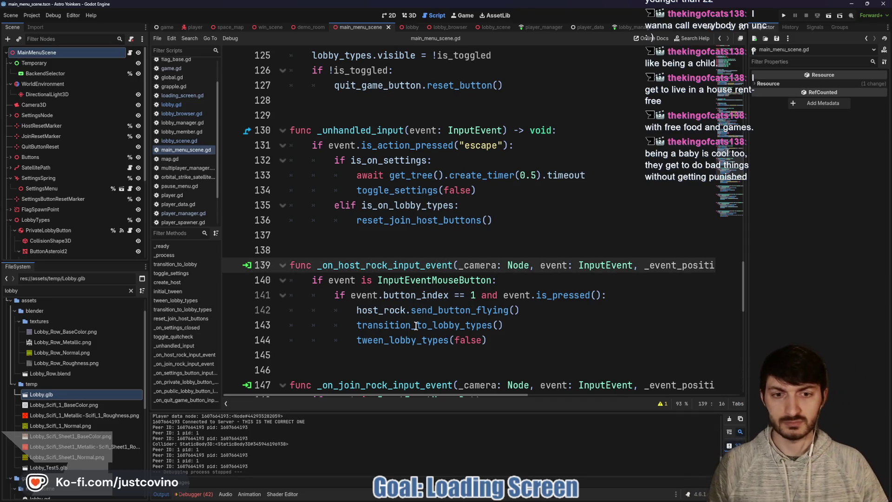
pyautogui.write('types(false)')
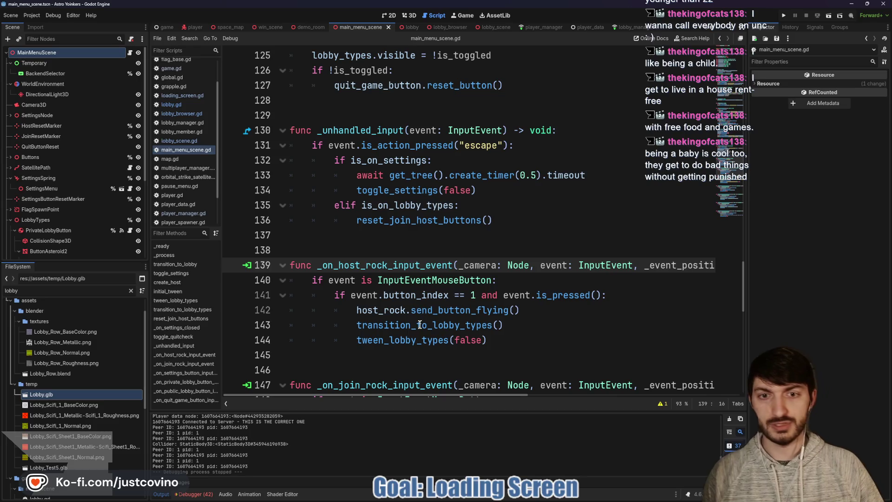
pyautogui.doubleClick(420, 325)
pyautogui.scroll(-5, 415, 325)
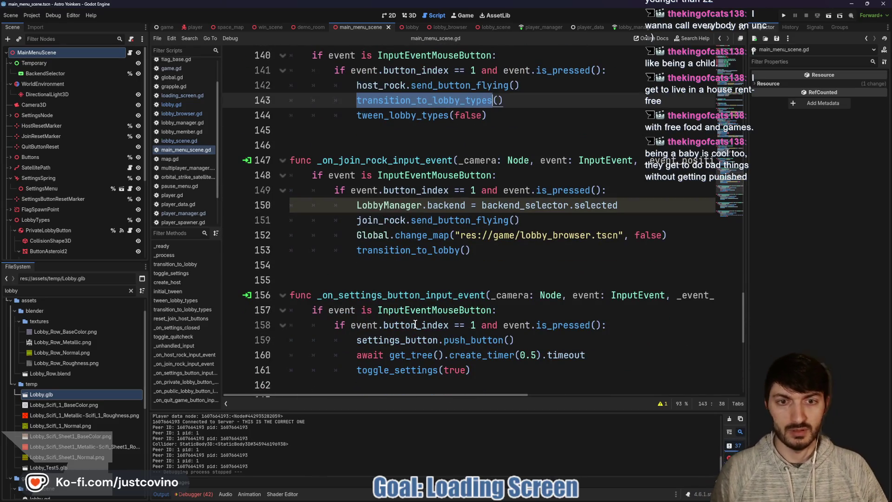
pyautogui.scroll(-3, 455, 267)
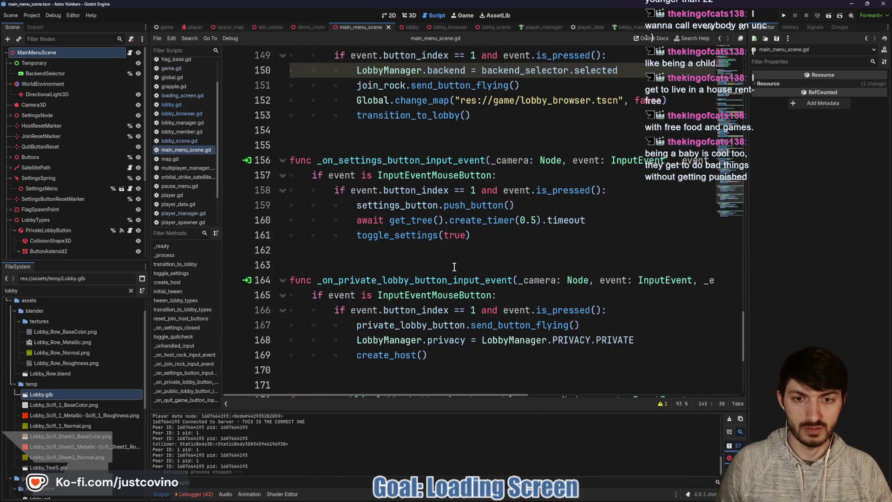
pyautogui.scroll(-2, 455, 267)
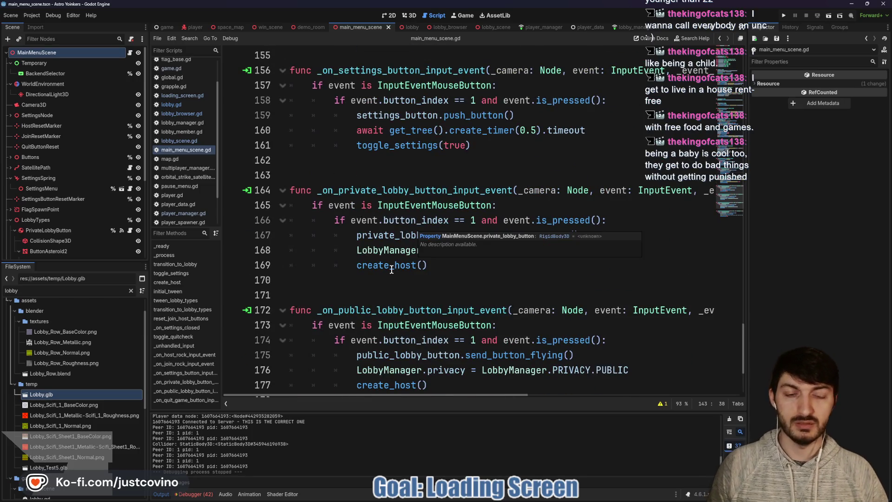
pyautogui.scroll(-1, 386, 267)
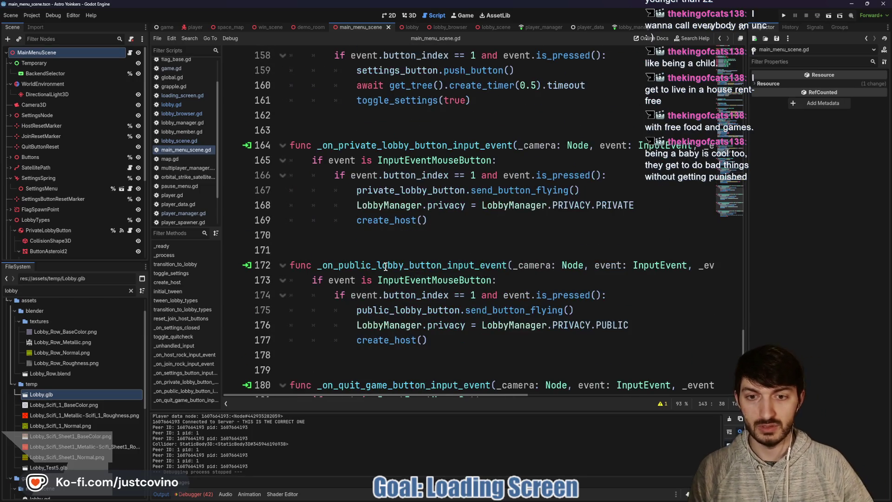
pyautogui.scroll(-1, 379, 322)
# Jump to create_host's definition at line 73 and follow LobbyManager into lobby_manager.gd
pyautogui.keyDown('ctrl'); pyautogui.click(377, 299); pyautogui.keyUp('ctrl')
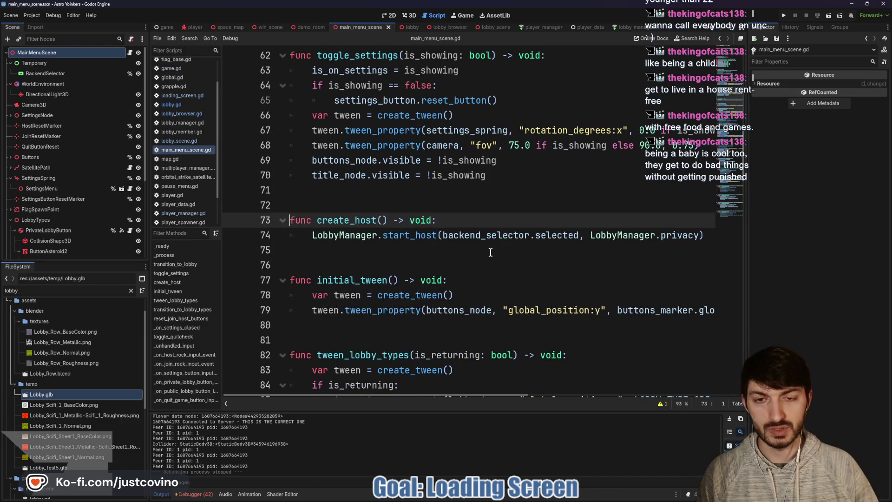
pyautogui.hscroll(3, 491, 252)
pyautogui.hscroll(-3, 496, 255)
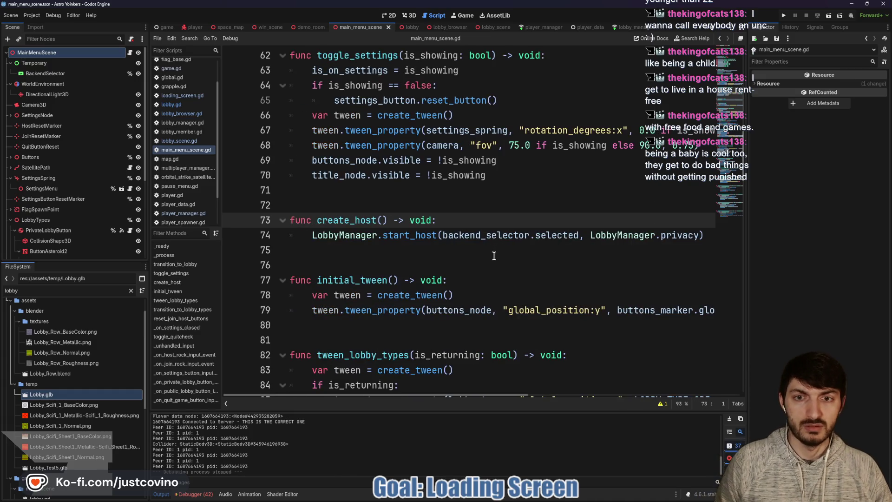
pyautogui.keyDown('ctrl'); pyautogui.click(346, 239); pyautogui.keyUp('ctrl')
# Replace true with false in start_host's change_map call on line 91, save lobby_manager.gd, and run the project
pyautogui.scroll(-7, 363, 231)
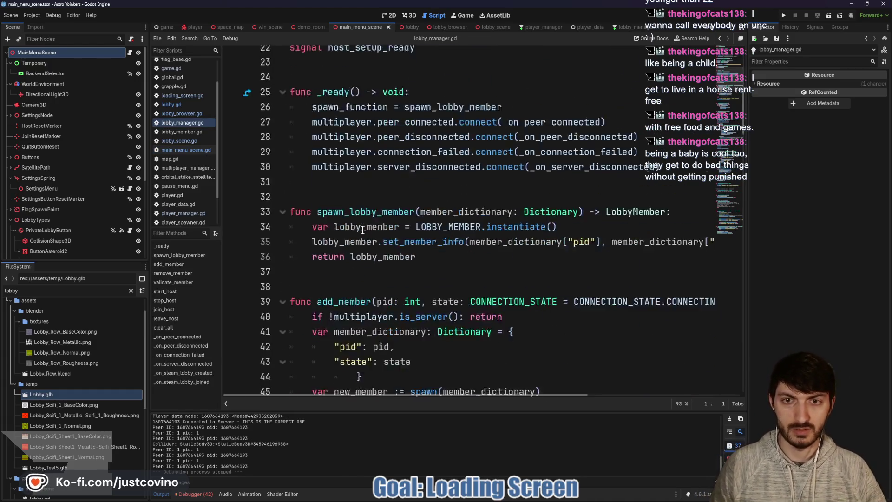
pyautogui.scroll(-11, 367, 235)
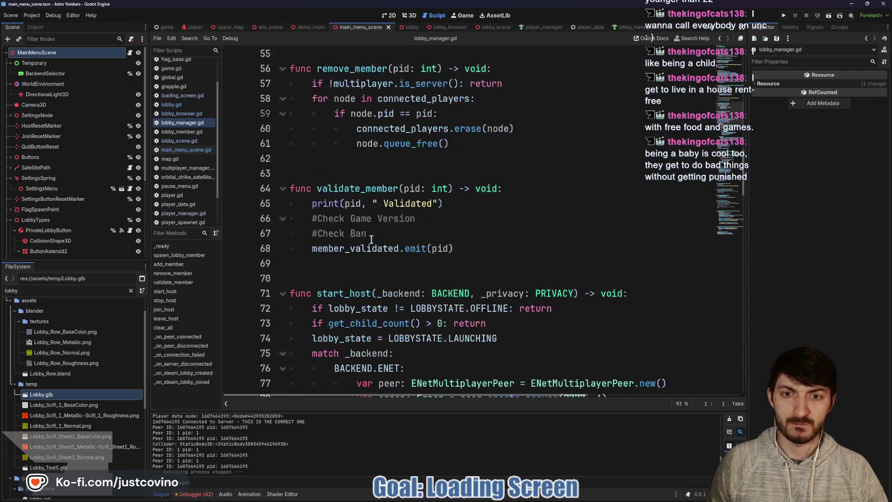
pyautogui.scroll(-3, 372, 239)
pyautogui.scroll(-3, 455, 205)
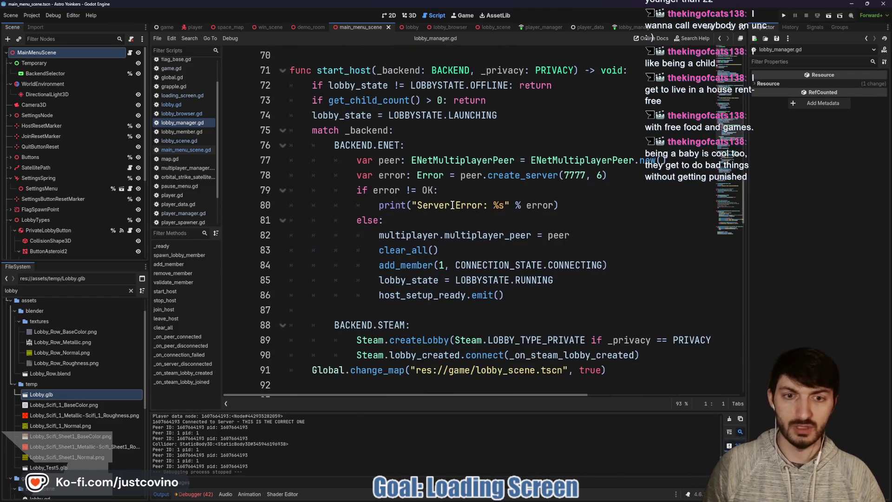
pyautogui.moveTo(578, 325); pyautogui.dragTo(600, 325)
pyautogui.write('fal')
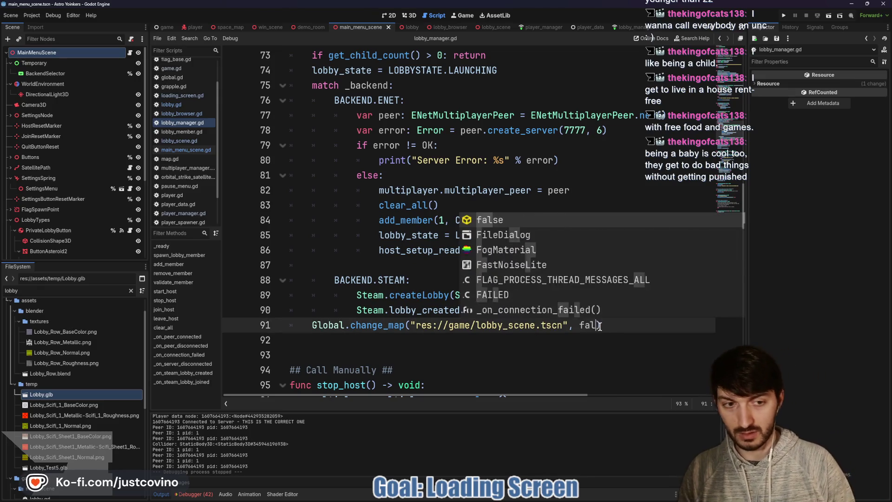
pyautogui.press('Return')
pyautogui.click(596, 325)
pyautogui.hotkey('ctrl', 's')
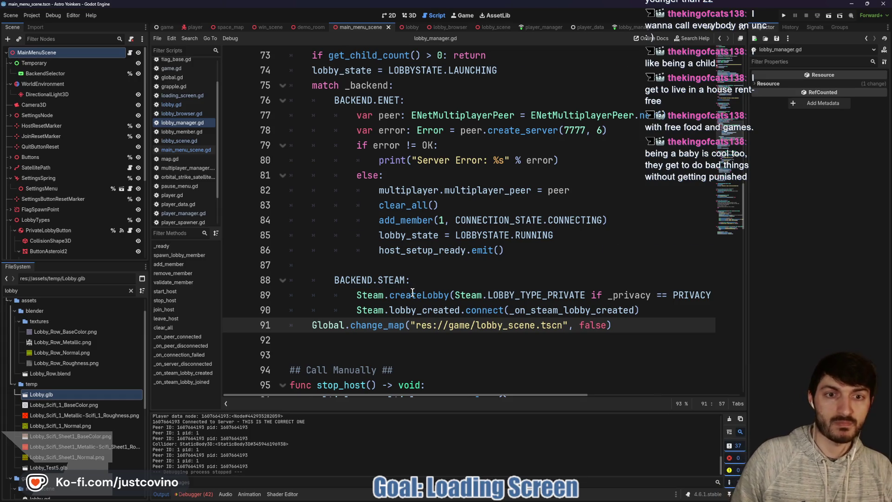
pyautogui.scroll(-3, 412, 292)
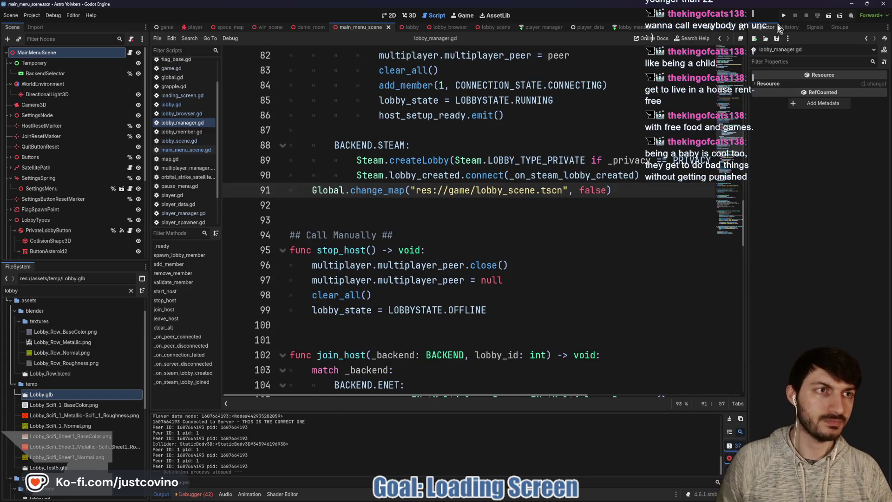
pyautogui.click(781, 16)
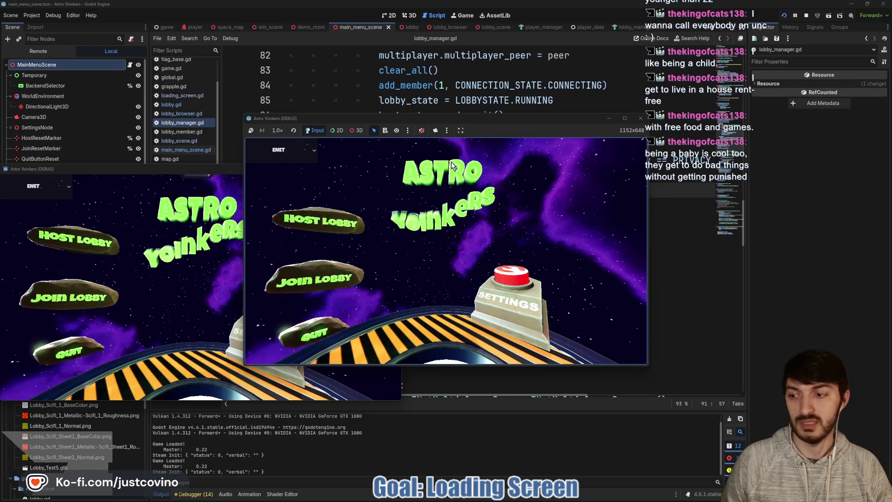
pyautogui.moveTo(122, 168); pyautogui.dragTo(547, 139)
pyautogui.click(507, 118)
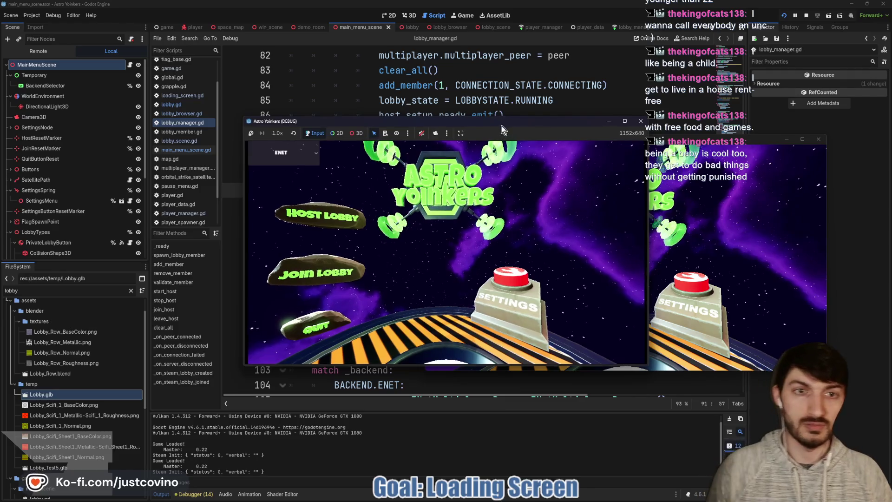
pyautogui.moveTo(507, 118); pyautogui.dragTo(285, 120)
pyautogui.click(97, 217)
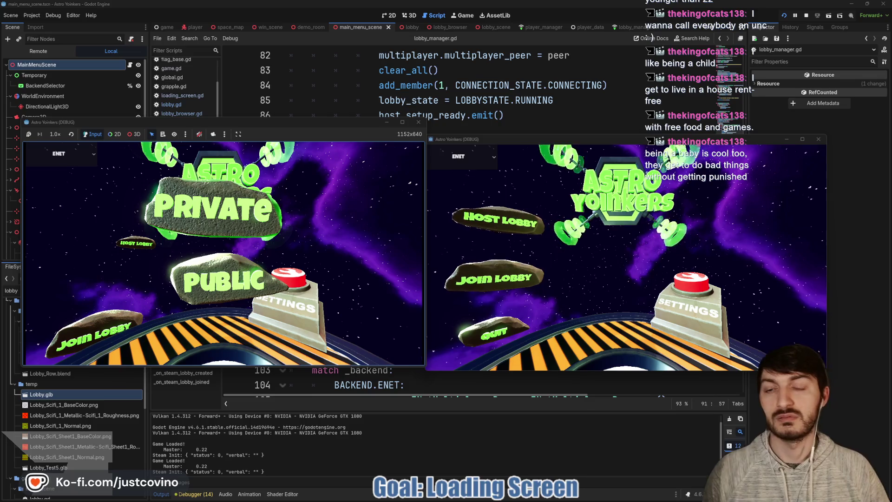
pyautogui.click(223, 281)
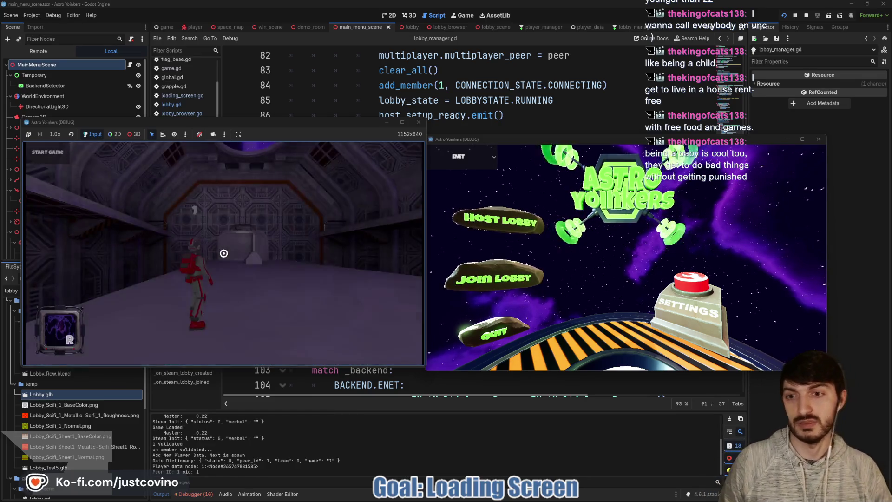
pyautogui.click(471, 291)
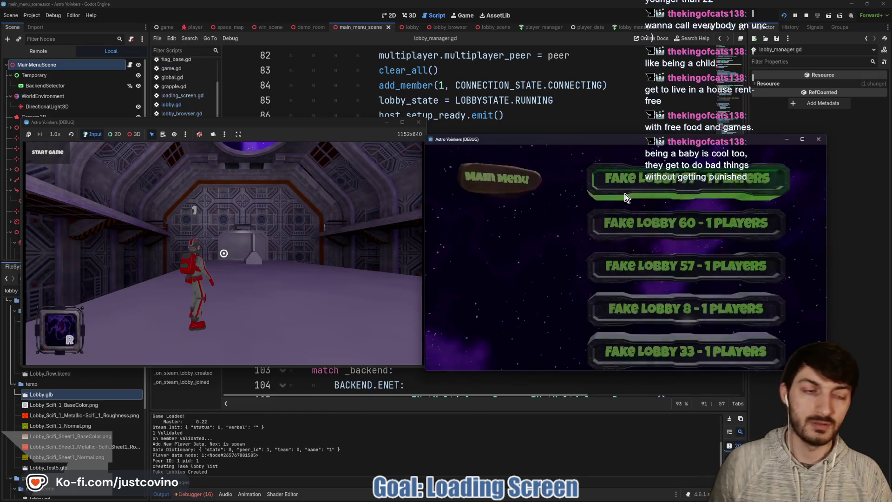
pyautogui.click(674, 176)
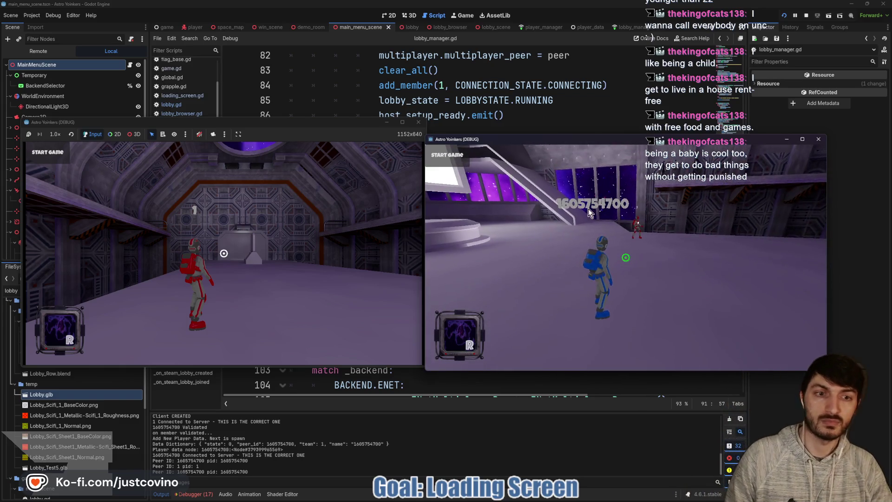
pyautogui.click(313, 130)
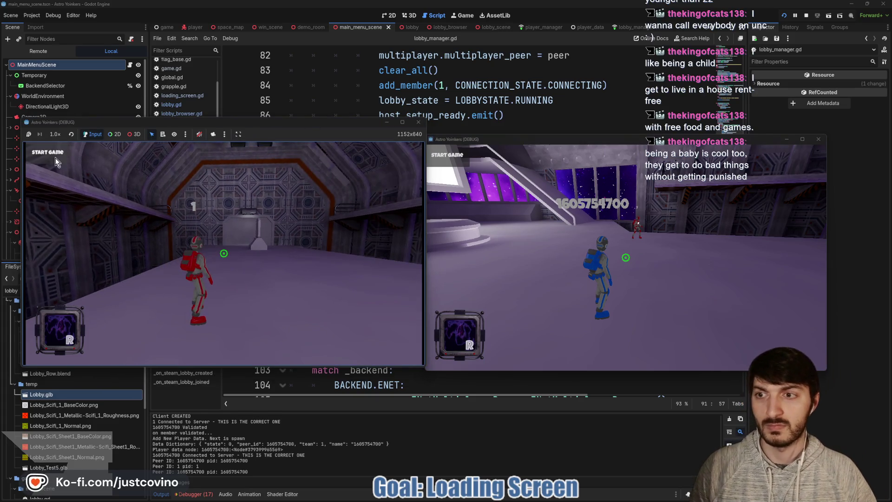
pyautogui.click(236, 230)
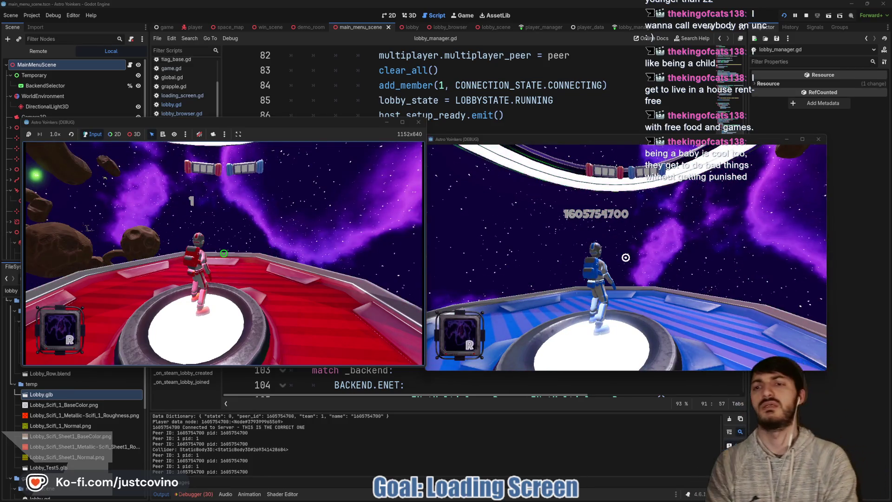
pyautogui.press('F8')
pyautogui.click(425, 221)
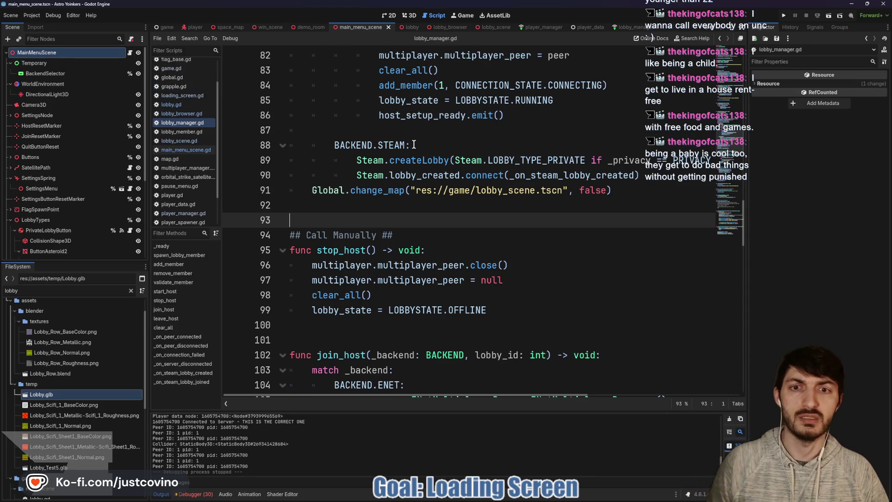
# Inspect Global.change_map.rpc(map_path, true) on line 51 of lobby_scene.gd, then jump to change_map in global.gd
pyautogui.click(490, 26)
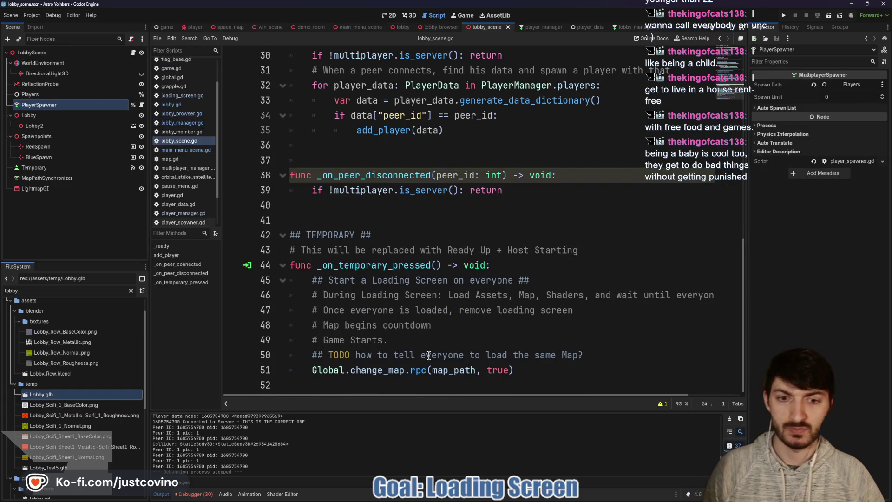
pyautogui.click(471, 371)
pyautogui.click(493, 371)
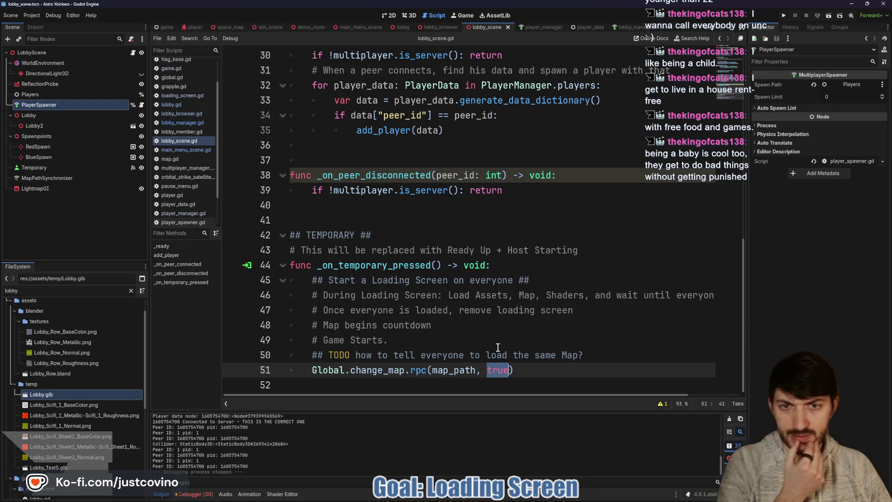
pyautogui.moveTo(498, 348)
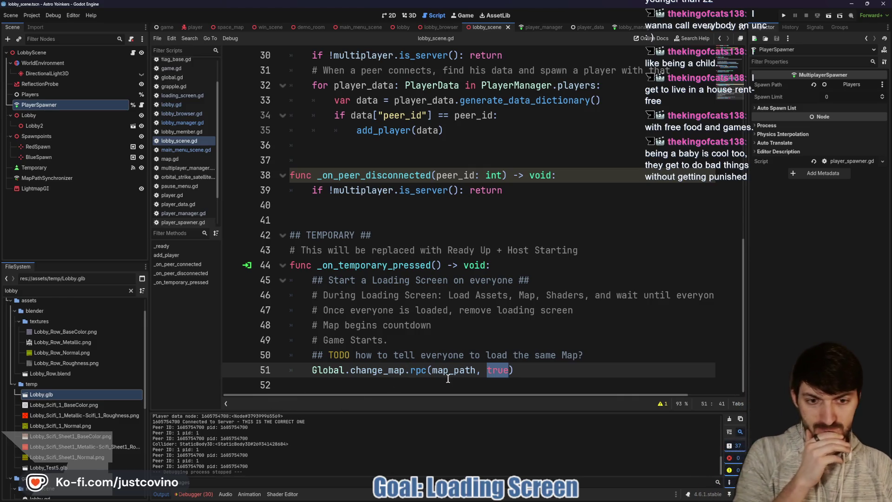
pyautogui.click(602, 353)
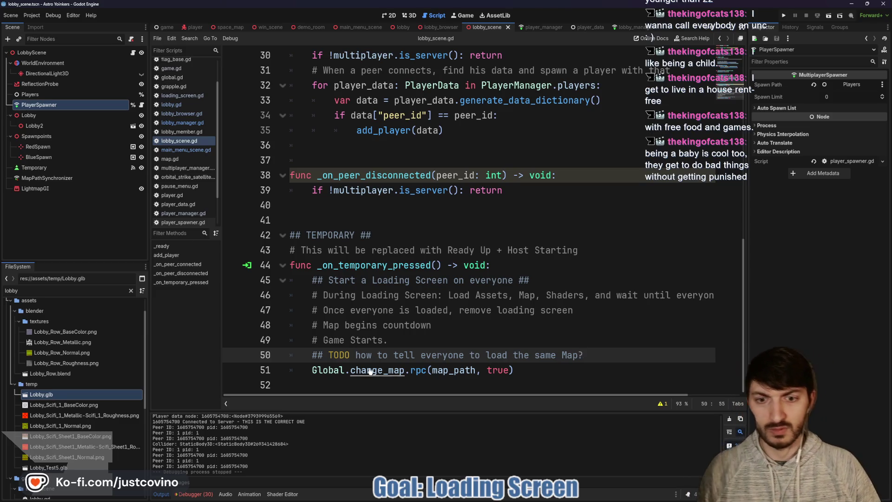
pyautogui.keyDown('ctrl'); pyautogui.click(405, 376); pyautogui.keyUp('ctrl')
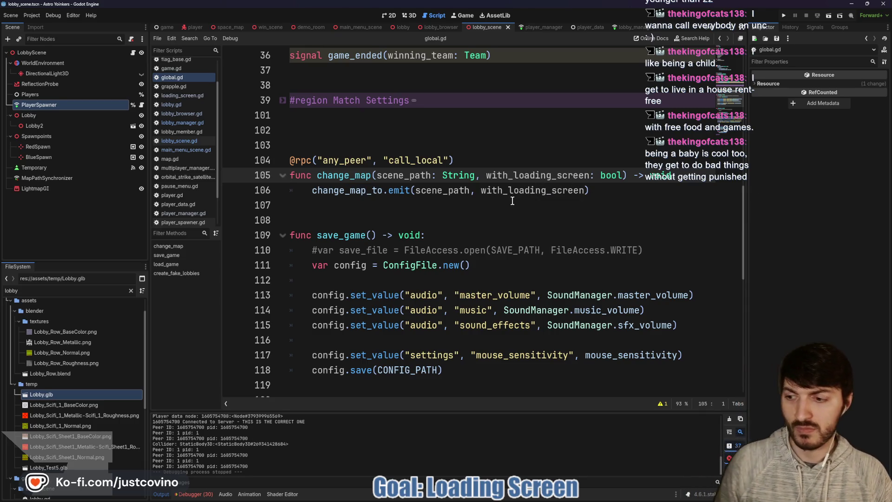
# Open the game scene's game.gd at _on_change_map on line 33 and view the debugger errors
pyautogui.scroll(2, 478, 228)
pyautogui.scroll(-1, 456, 235)
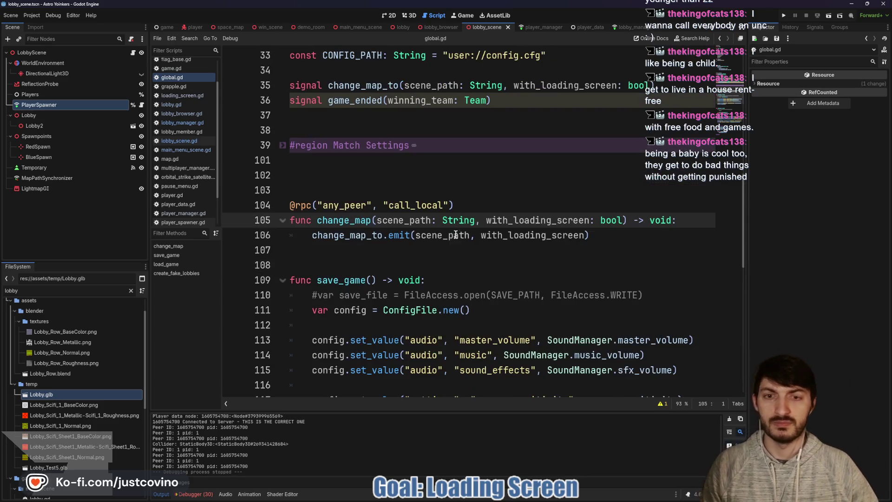
pyautogui.click(163, 27)
pyautogui.click(141, 53)
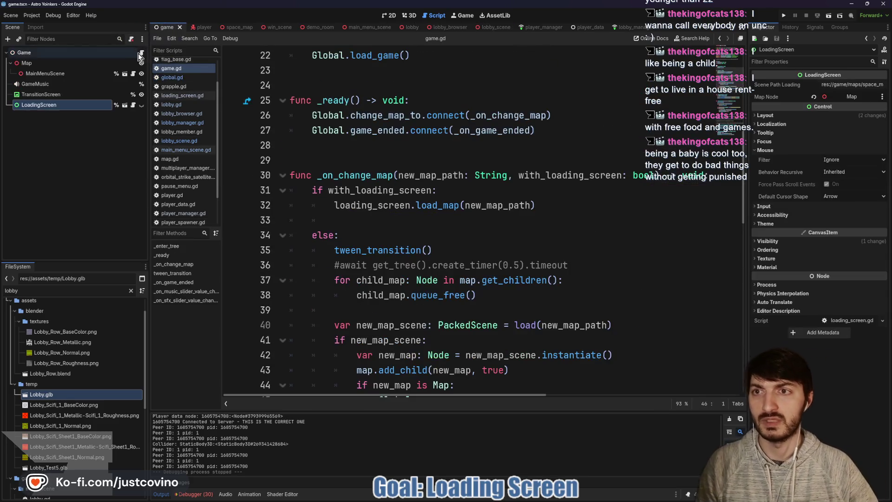
pyautogui.scroll(-2, 416, 224)
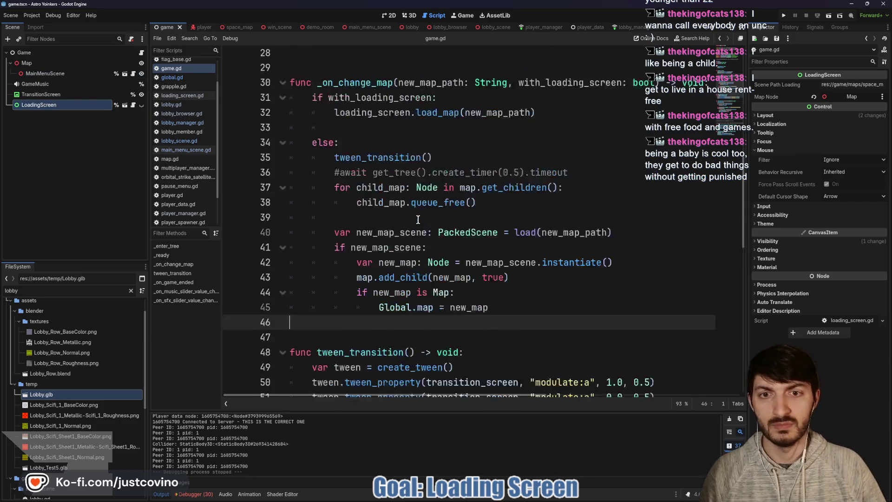
pyautogui.scroll(1, 416, 223)
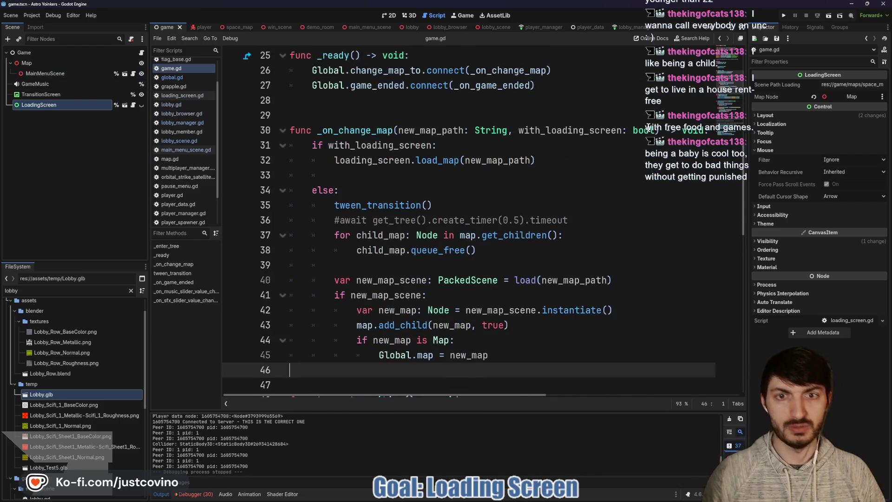
pyautogui.moveTo(646, 131)
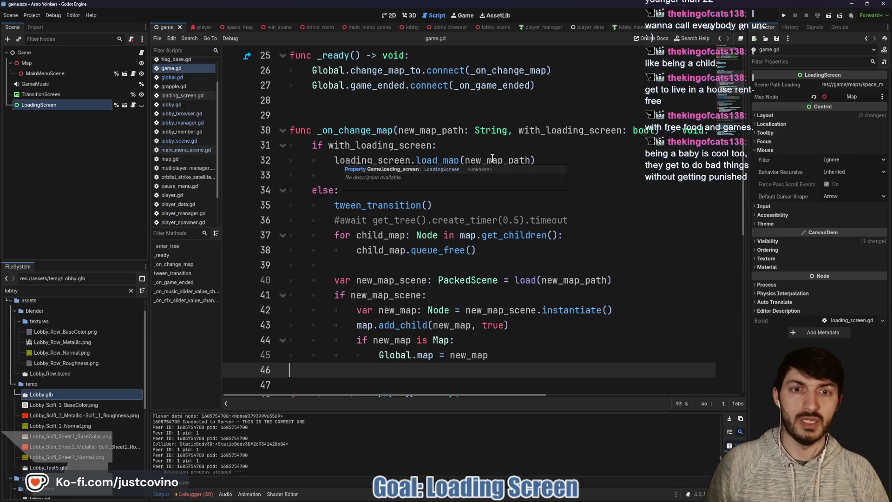
pyautogui.scroll(-1, 493, 160)
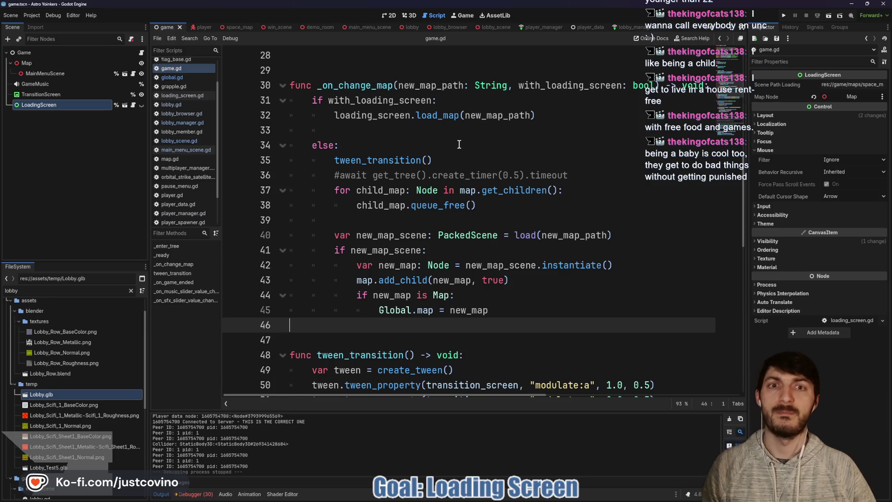
pyautogui.click(348, 128)
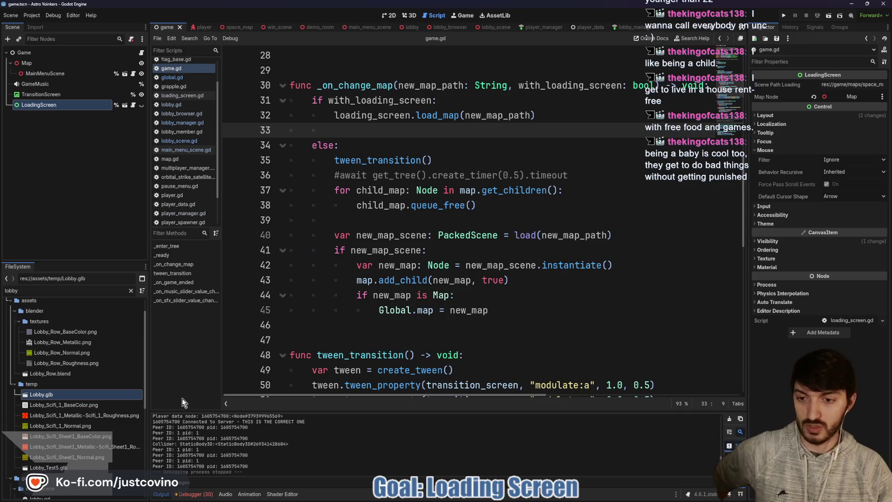
pyautogui.click(191, 495)
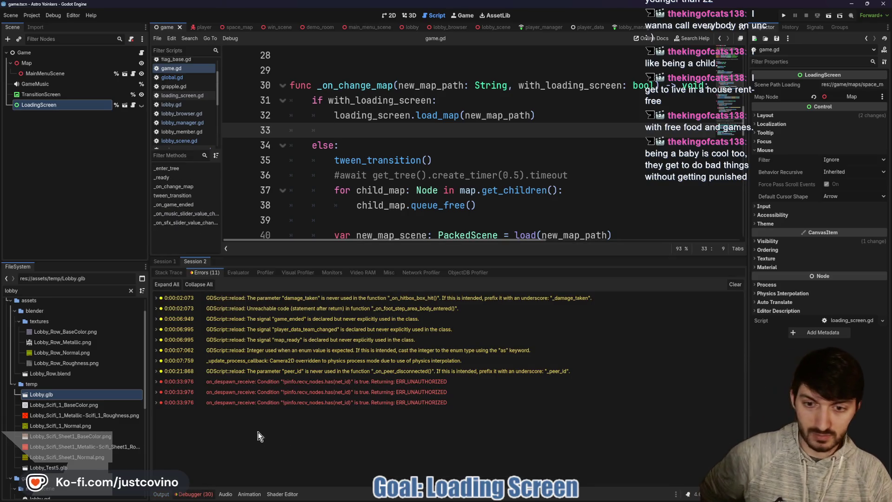
# Check Session 1's errors, stop the game, and return to lobby_scene.gd
pyautogui.click(173, 262)
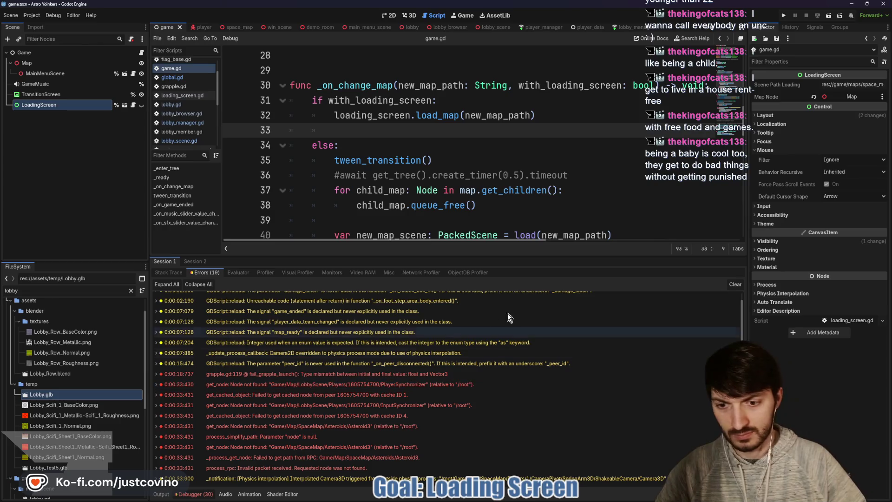
pyautogui.click(808, 16)
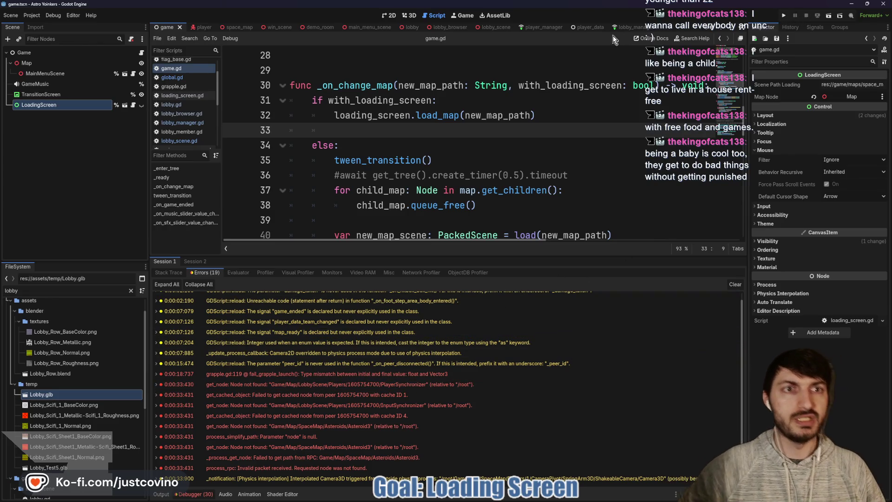
pyautogui.click(490, 28)
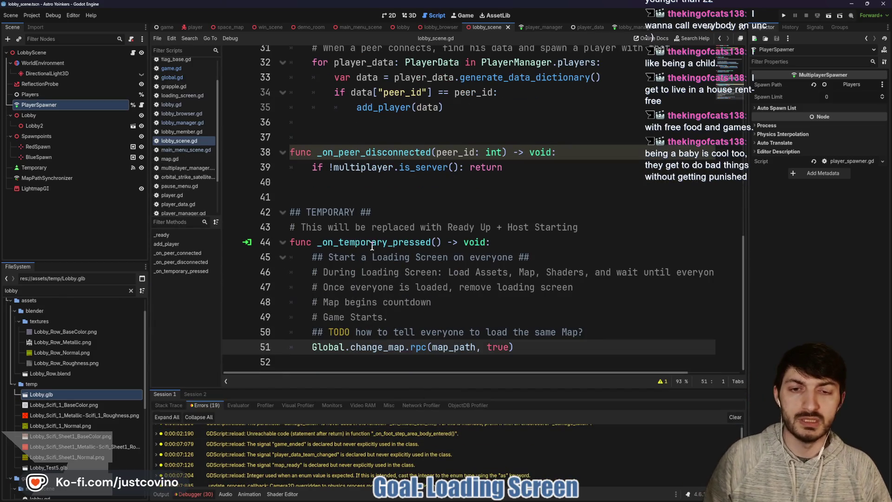
# Examine each part of Global.change_map.rpc(map_path, true) on line 51, then jump to change_map's definition
pyautogui.doubleClick(372, 243)
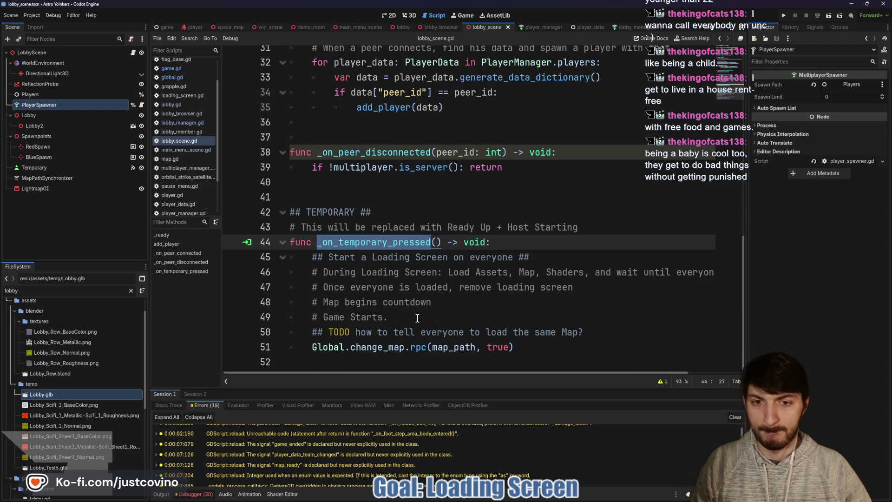
pyautogui.doubleClick(327, 346)
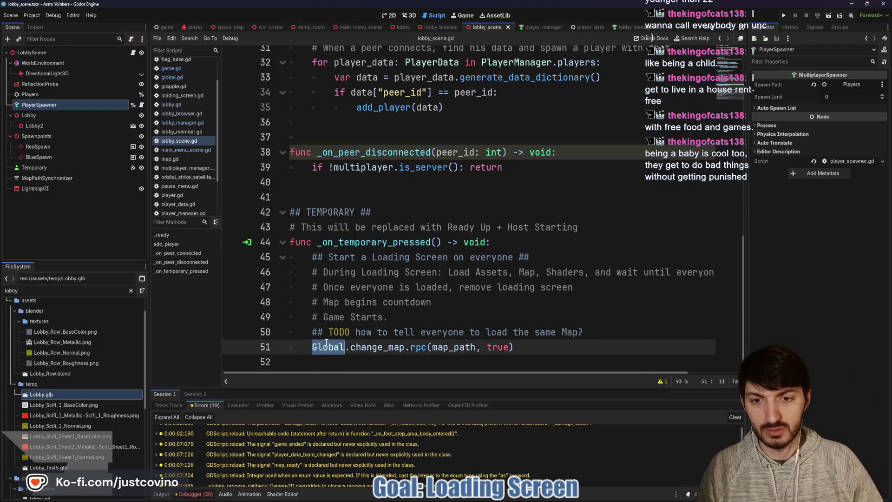
pyautogui.doubleClick(378, 346)
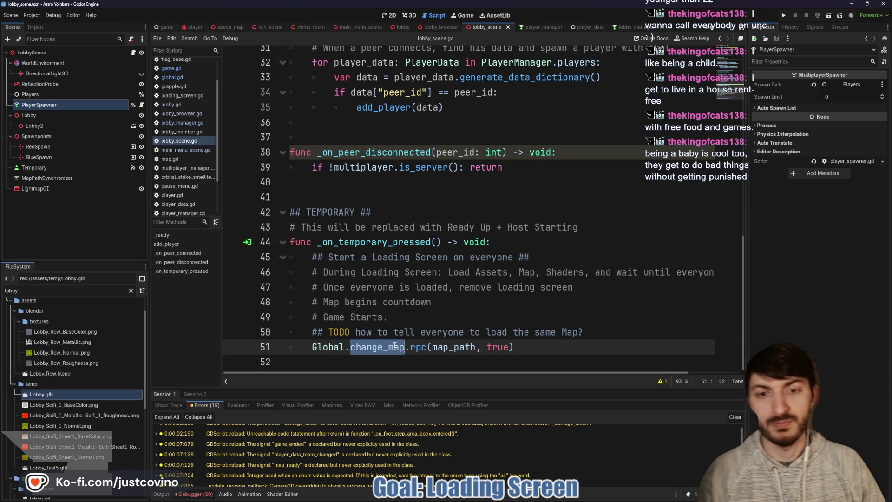
pyautogui.doubleClick(418, 346)
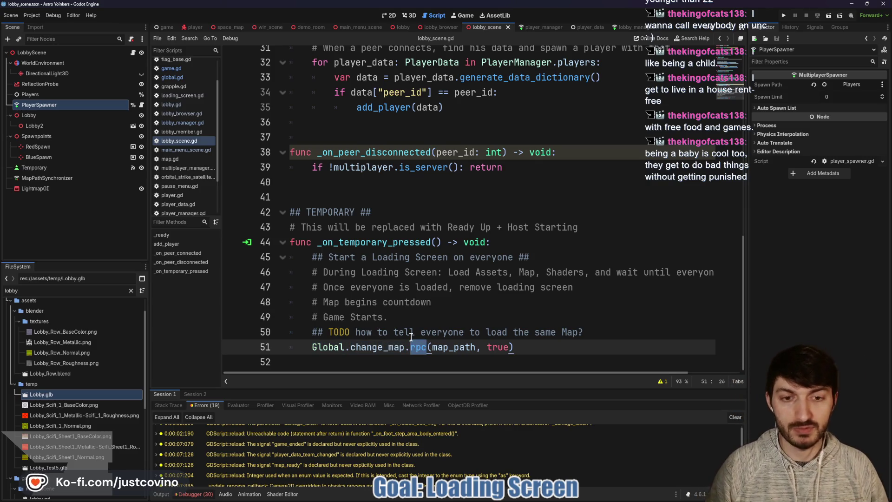
pyautogui.click(450, 347)
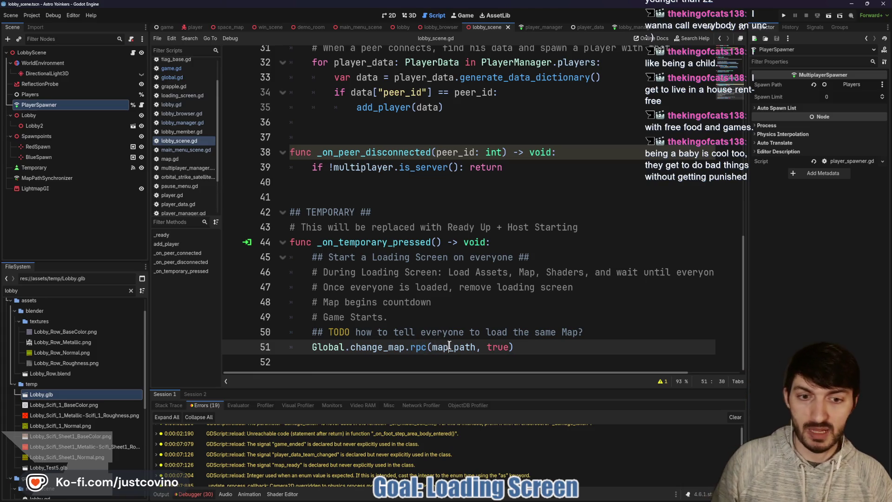
pyautogui.doubleClick(450, 347)
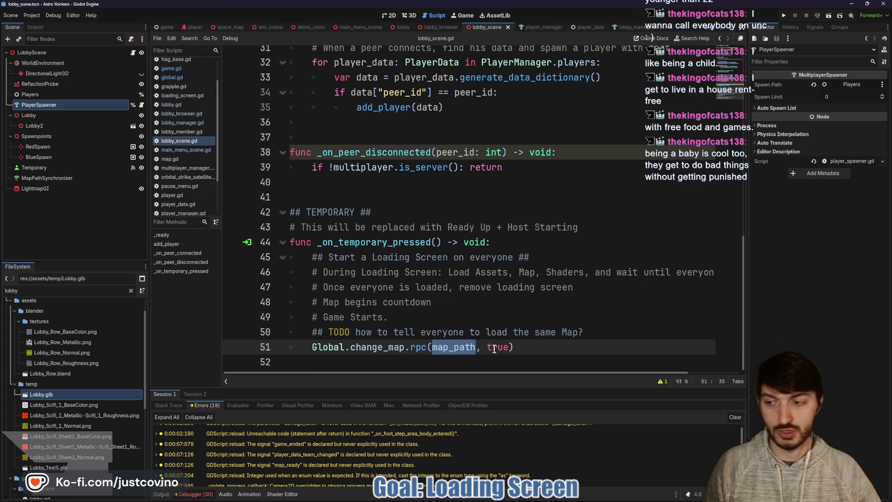
pyautogui.click(495, 348)
pyautogui.doubleClick(494, 348)
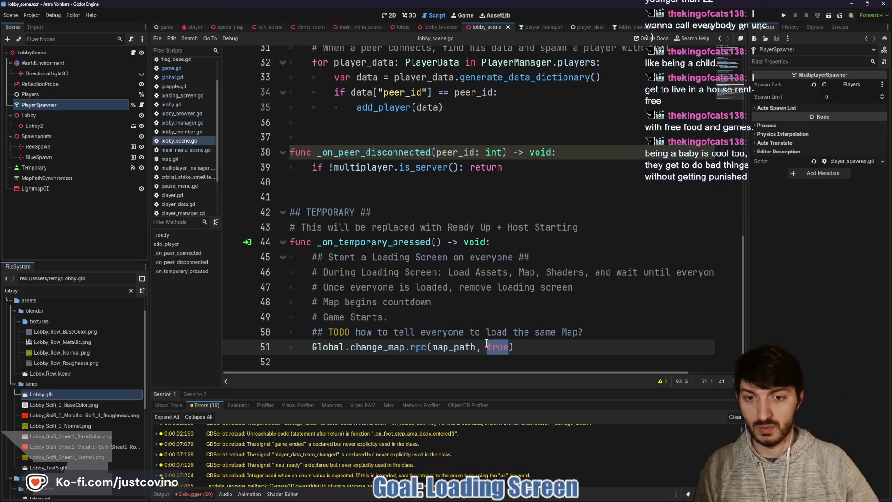
pyautogui.moveTo(412, 347)
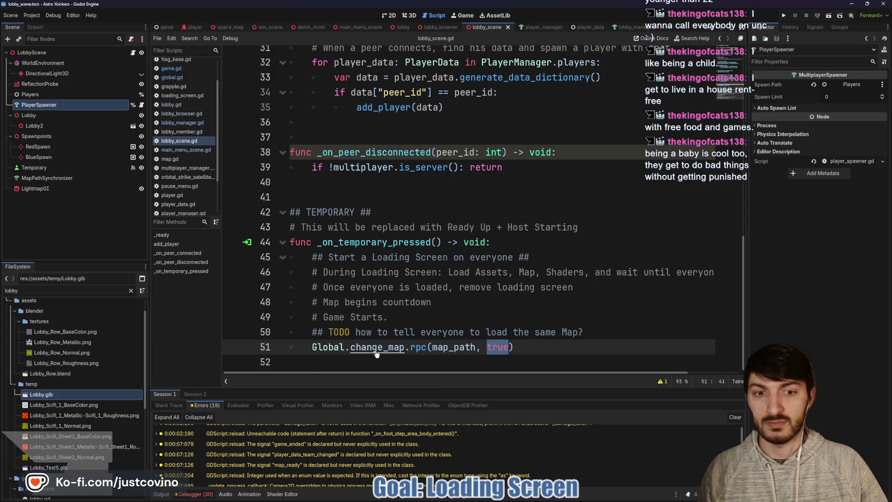
pyautogui.keyDown('ctrl'); pyautogui.click(376, 352); pyautogui.keyUp('ctrl')
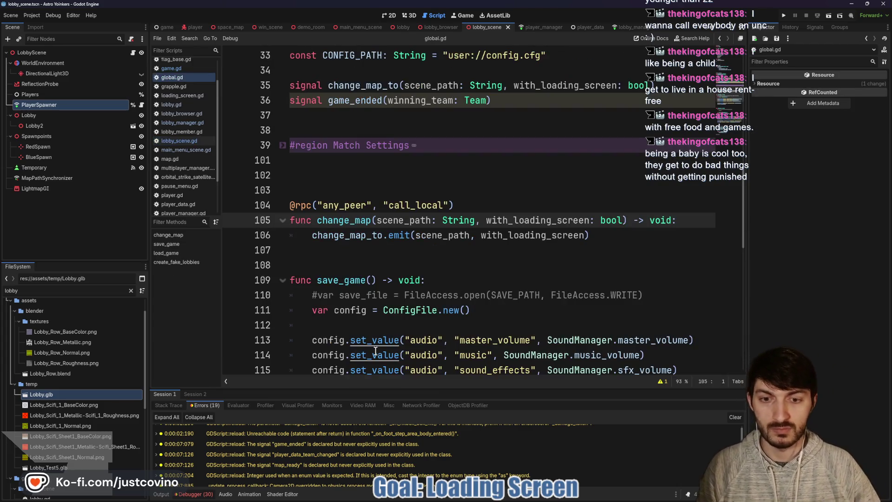
# Search the project for change_map_to and open the game.gd match where _ready connects it
pyautogui.doubleClick(351, 240)
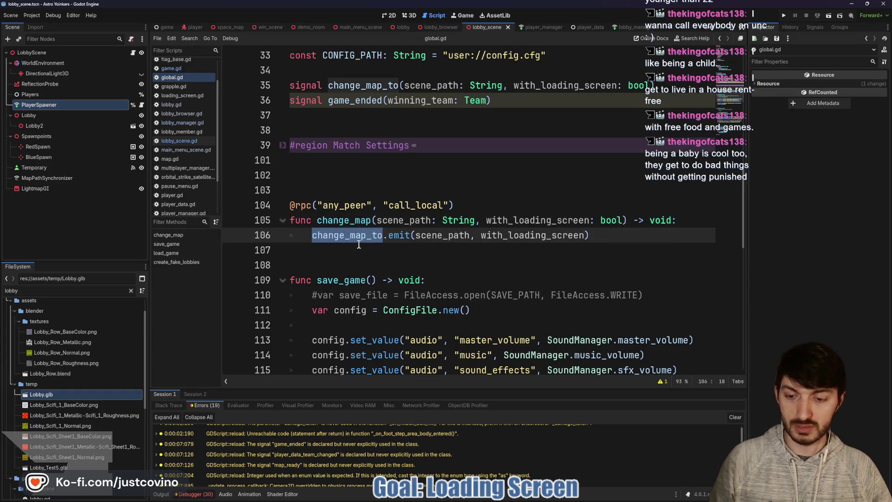
pyautogui.hotkey('ctrl', 'shift', 'f')
pyautogui.click(446, 286)
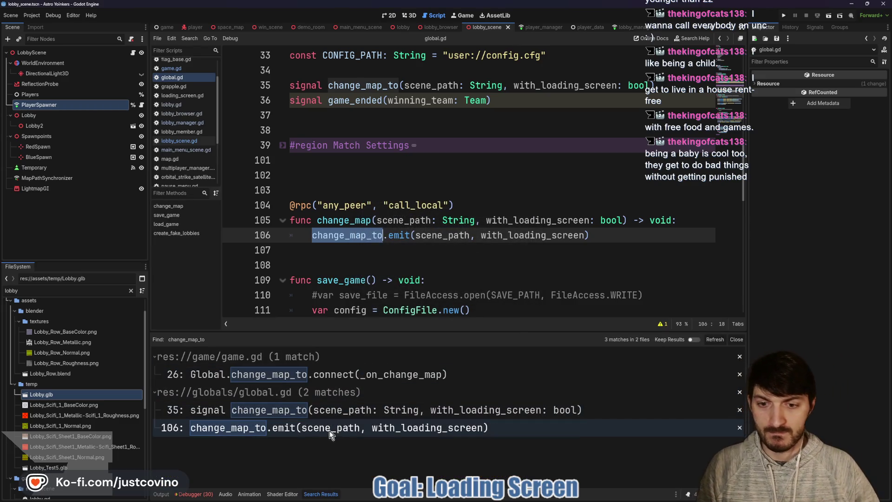
pyautogui.click(296, 375)
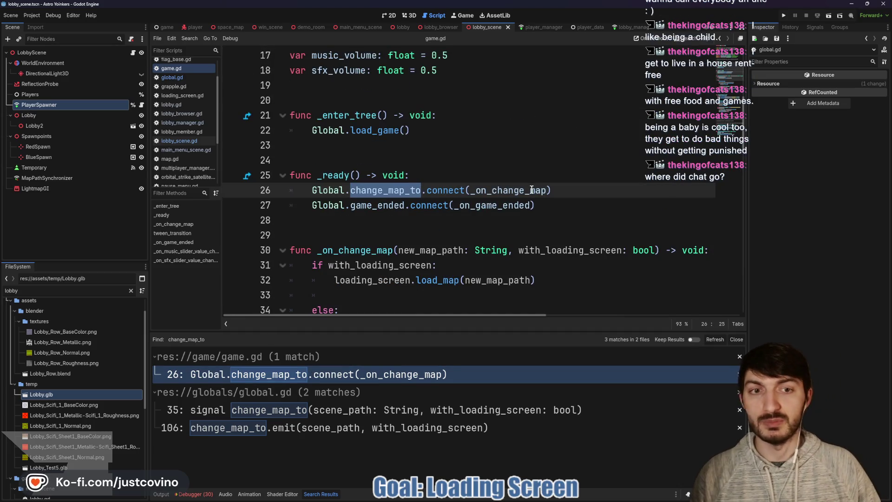
# Review the _on_change_map handler and the game_ended signal on line 27 of game.gd
pyautogui.doubleClick(505, 191)
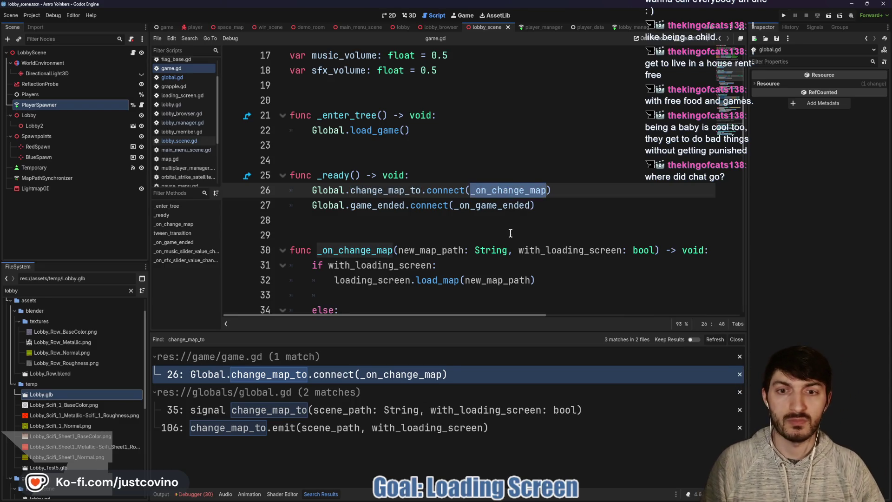
pyautogui.scroll(-1, 505, 193)
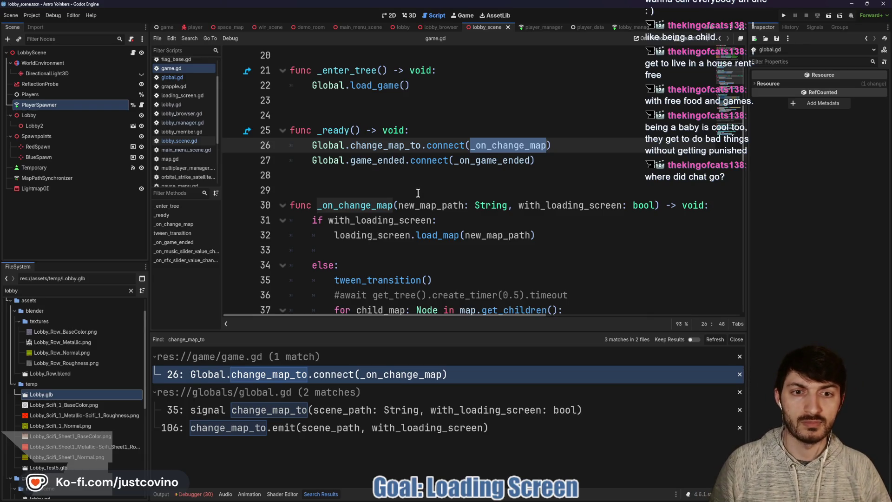
pyautogui.moveTo(455, 235)
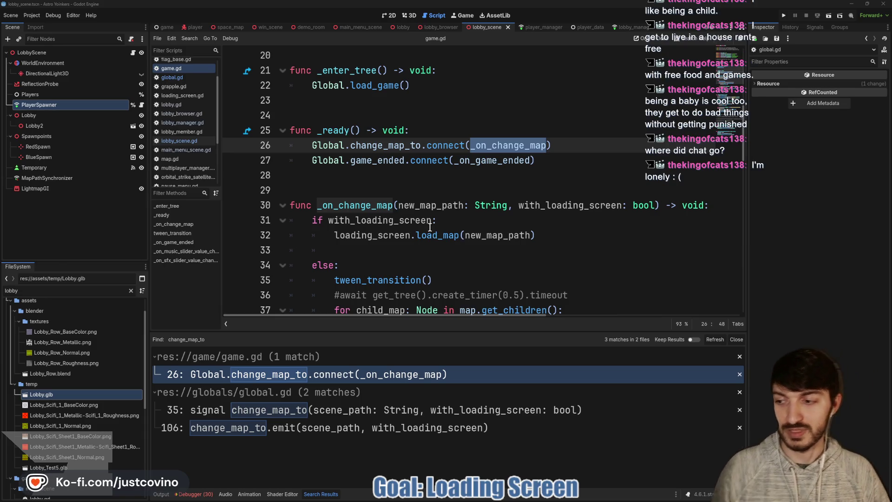
pyautogui.click(361, 182)
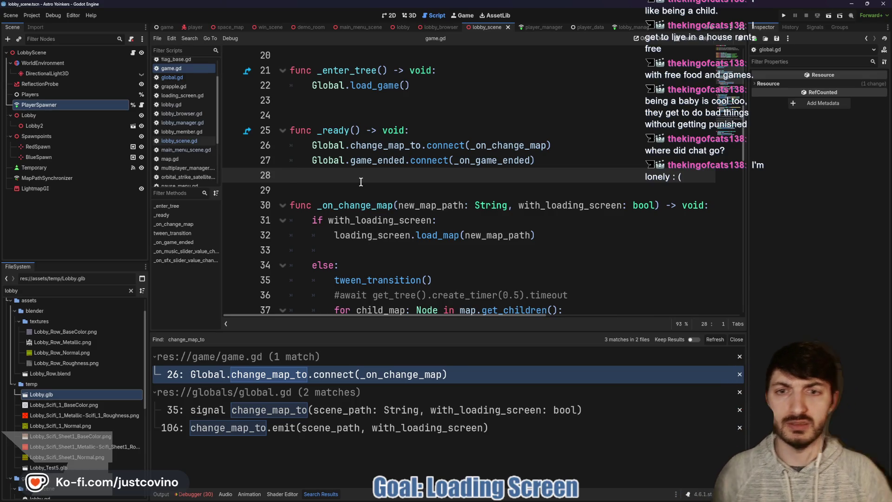
pyautogui.doubleClick(390, 159)
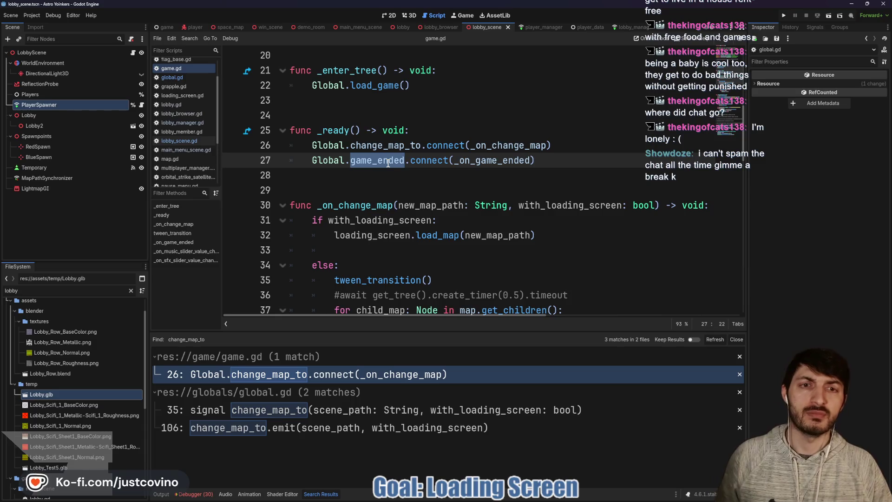
# Look over the loading_screen code around line 32 in game.gd, then run the project
pyautogui.scroll(-8, 474, 166)
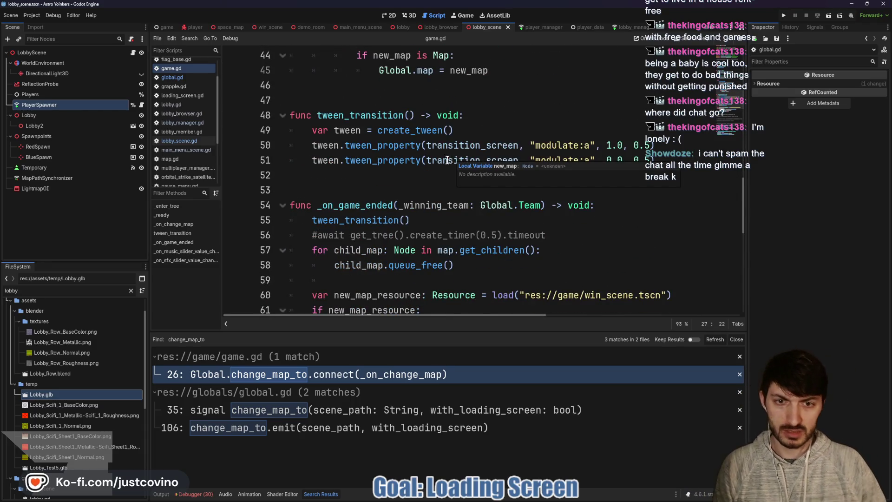
pyautogui.scroll(-2, 453, 160)
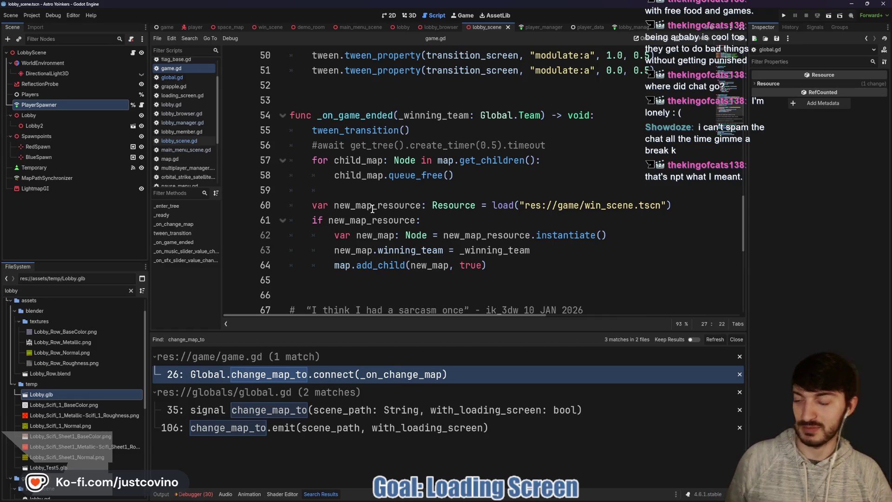
pyautogui.scroll(1, 394, 210)
pyautogui.scroll(3, 394, 211)
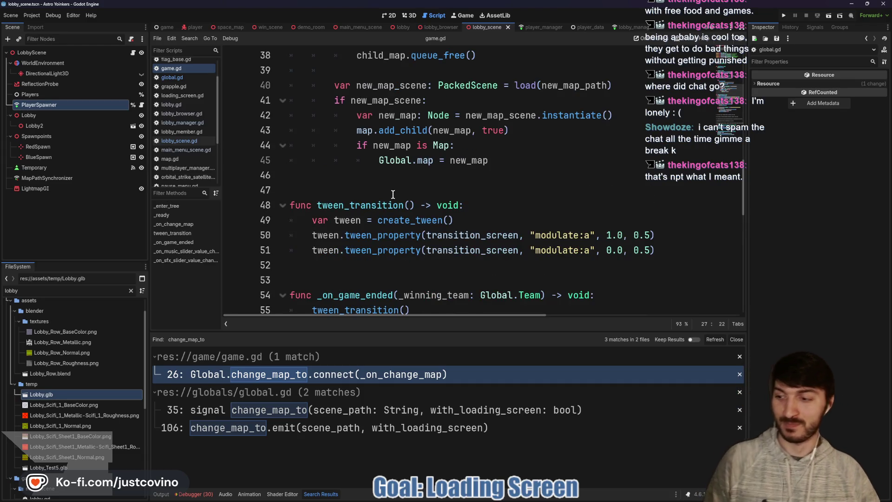
pyautogui.click(379, 187)
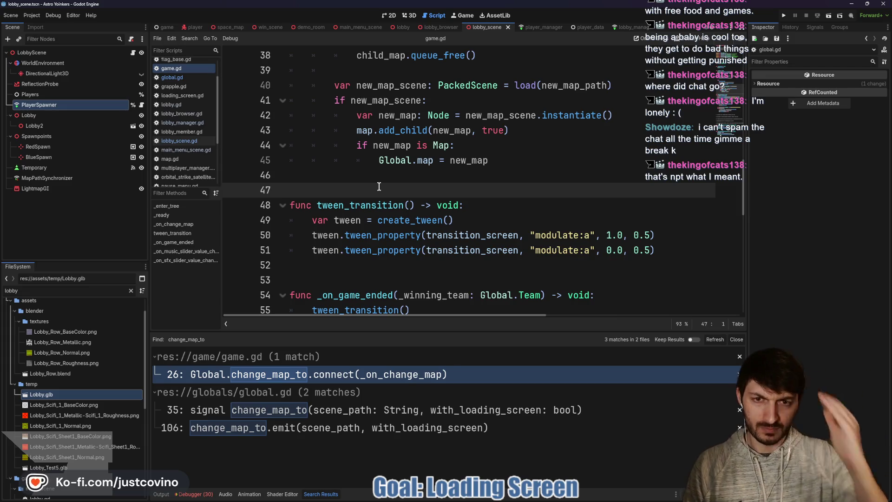
pyautogui.scroll(3, 391, 195)
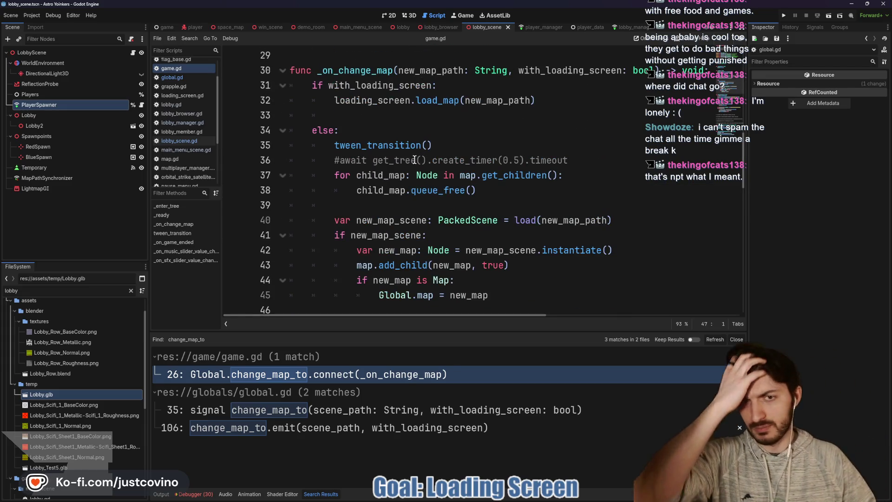
pyautogui.scroll(2, 411, 168)
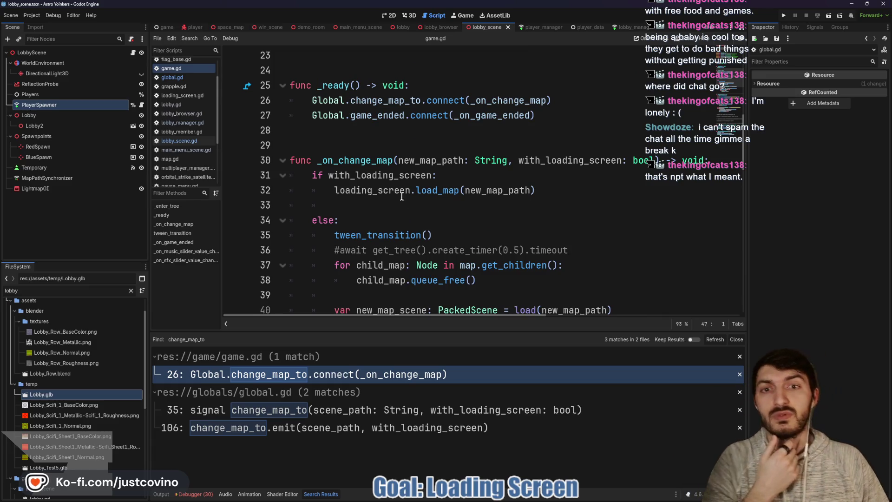
pyautogui.doubleClick(374, 192)
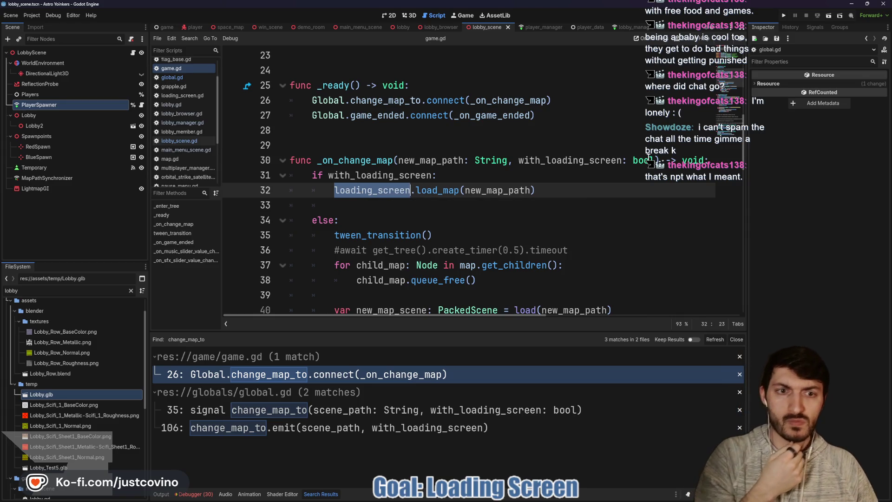
pyautogui.click(784, 15)
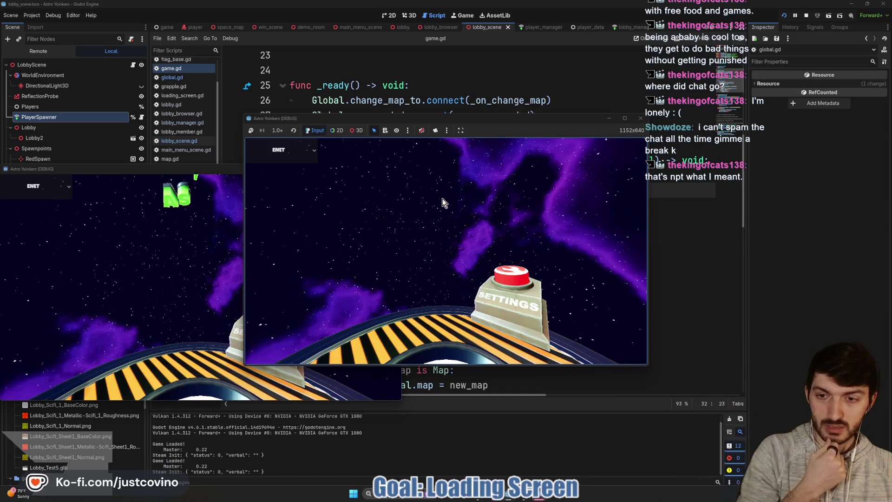
# Place the two game windows side by side and host a private lobby from the left one
pyautogui.moveTo(209, 174); pyautogui.dragTo(605, 148)
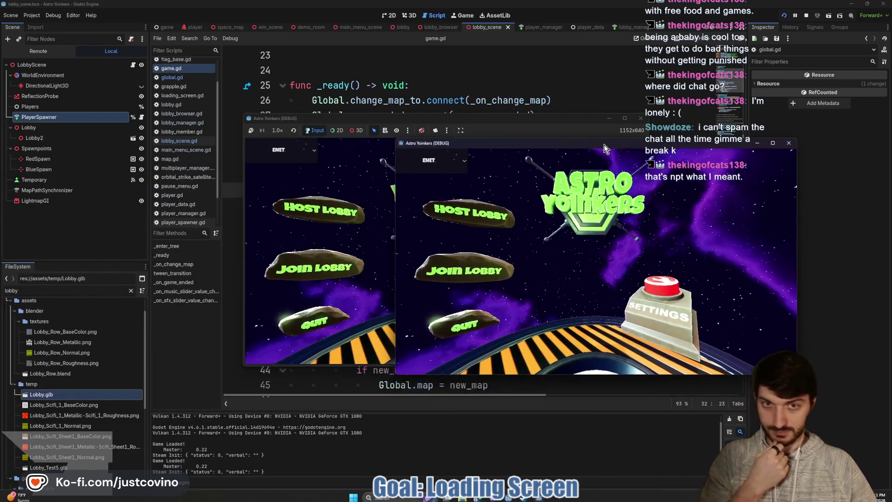
pyautogui.moveTo(525, 120)
pyautogui.mouseDown()
pyautogui.moveTo(326, 124)
pyautogui.moveTo(303, 133)
pyautogui.mouseUp()
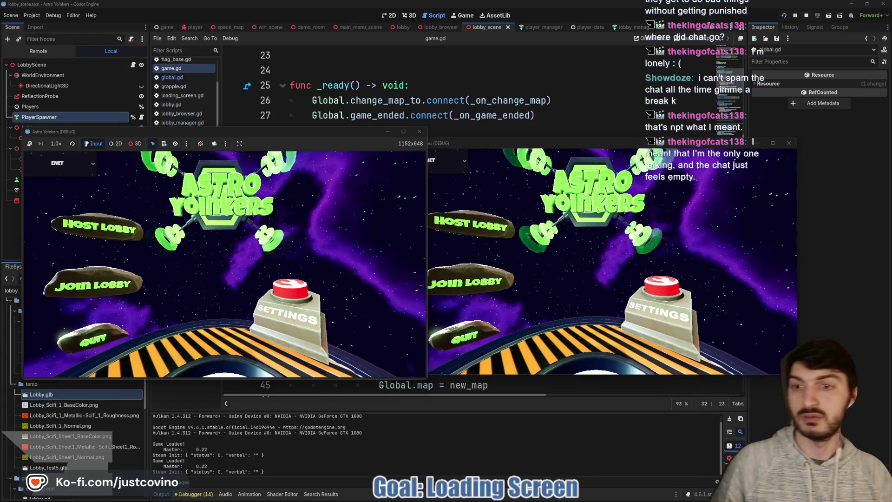
pyautogui.click(98, 226)
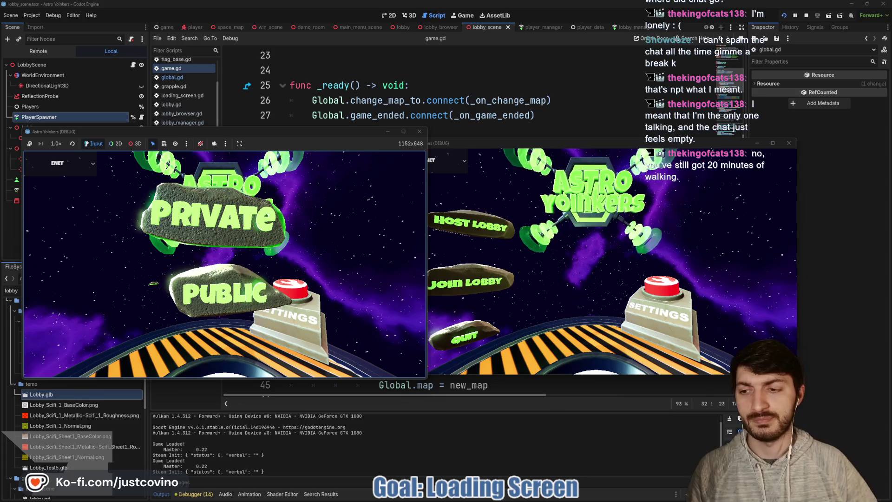
pyautogui.click(214, 214)
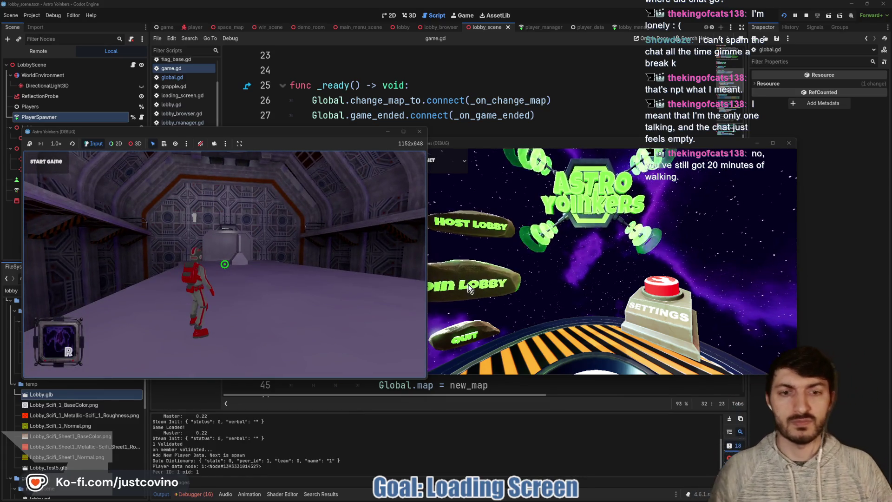
# Join the private lobby from the second window and walk the blue astronaut around it
pyautogui.click(470, 282)
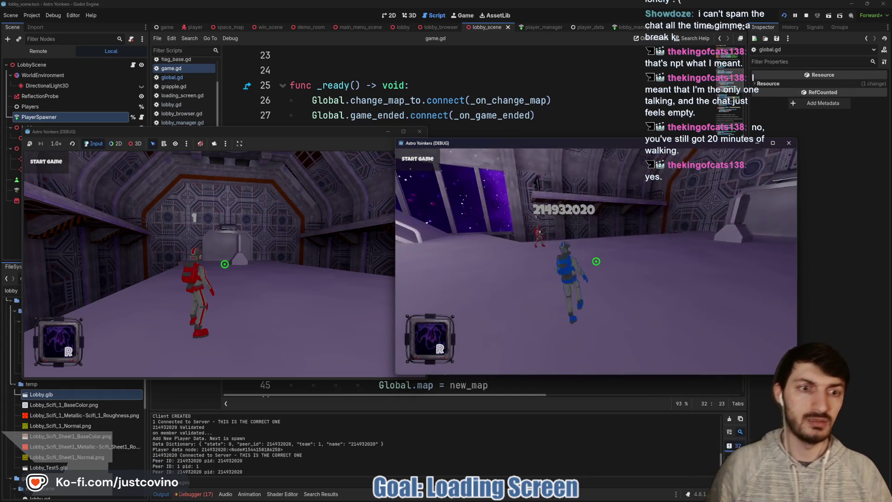
pyautogui.press('w')
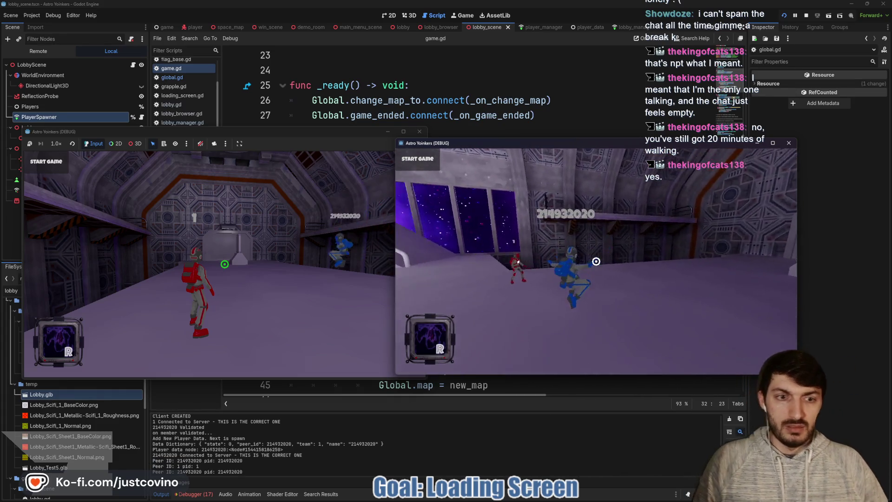
pyautogui.press('w')
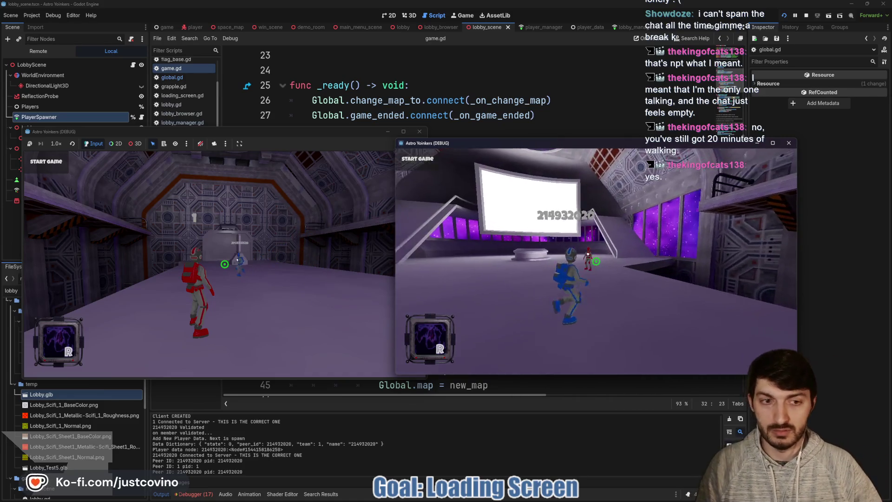
# Walk the red astronaut in the first window, then start the match on the asteroid map
pyautogui.click(357, 135)
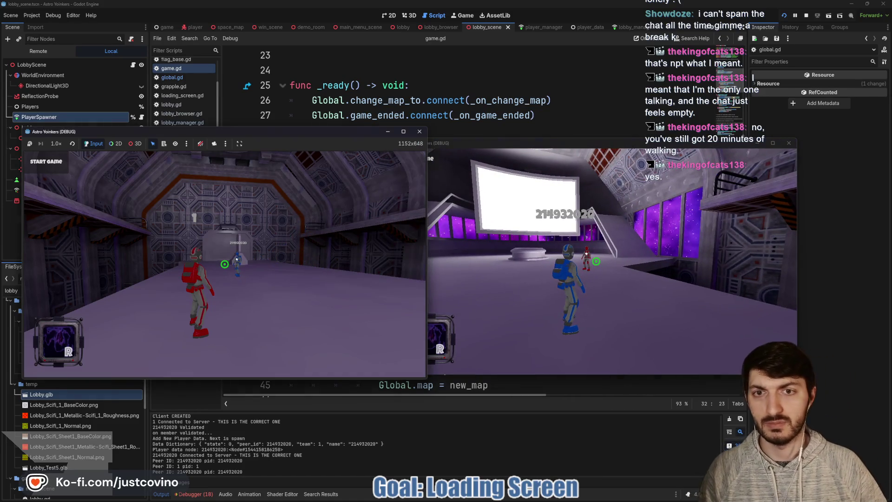
pyautogui.press('w')
pyautogui.press('w')
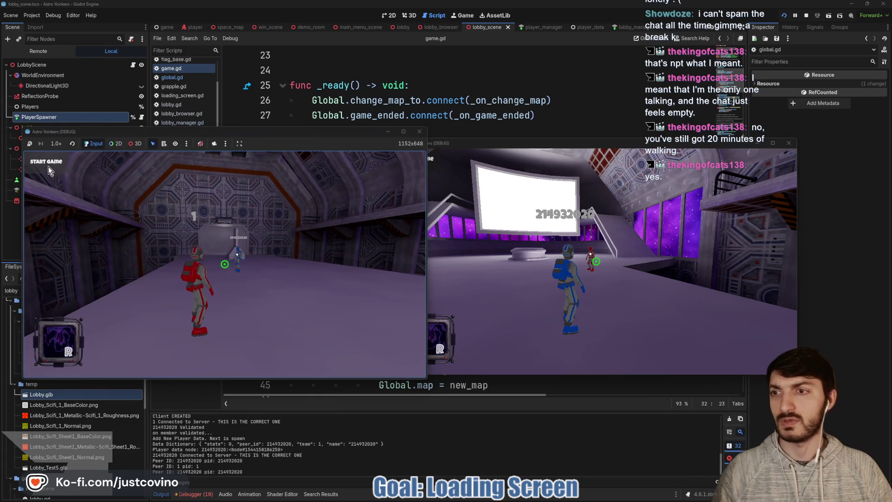
pyautogui.click(186, 253)
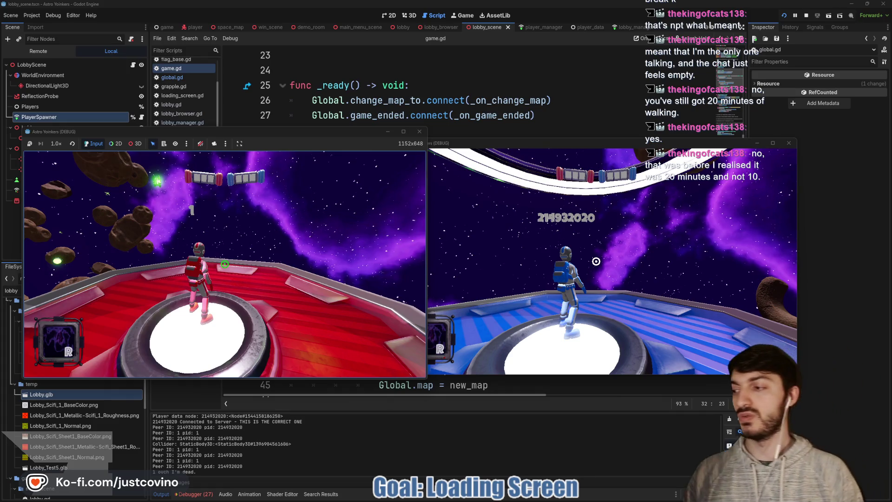
# Fire grapples at nearby asteroids from both players, then stop the running game with F8
pyautogui.click(225, 264)
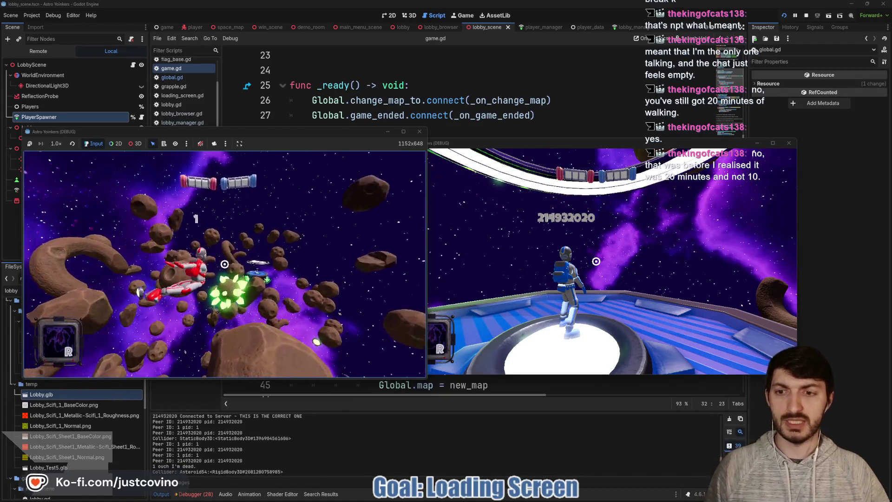
pyautogui.click(224, 265)
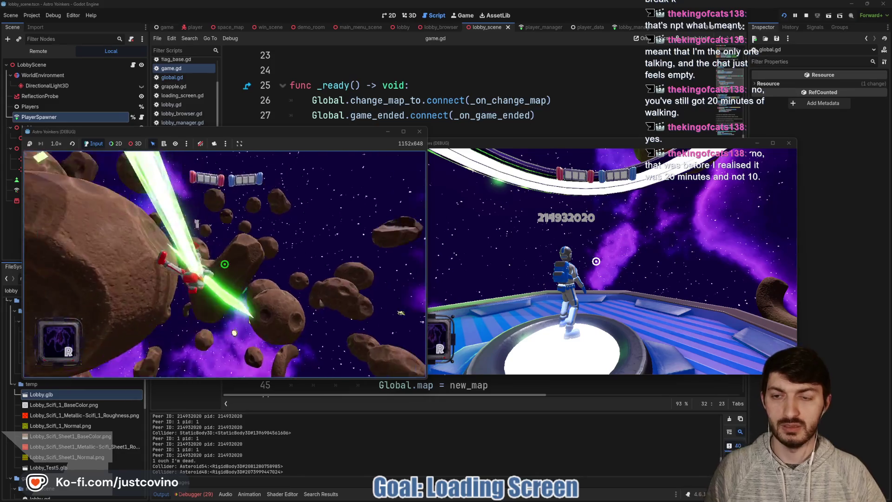
pyautogui.click(224, 264)
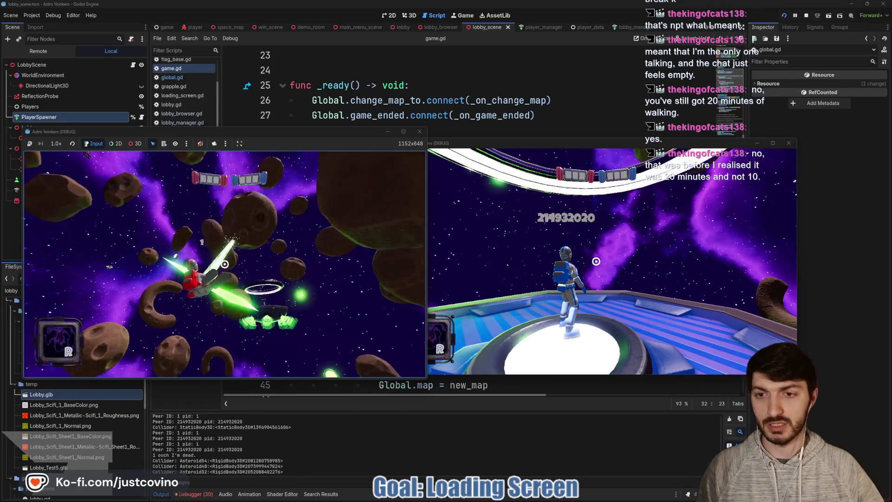
pyautogui.click(224, 264)
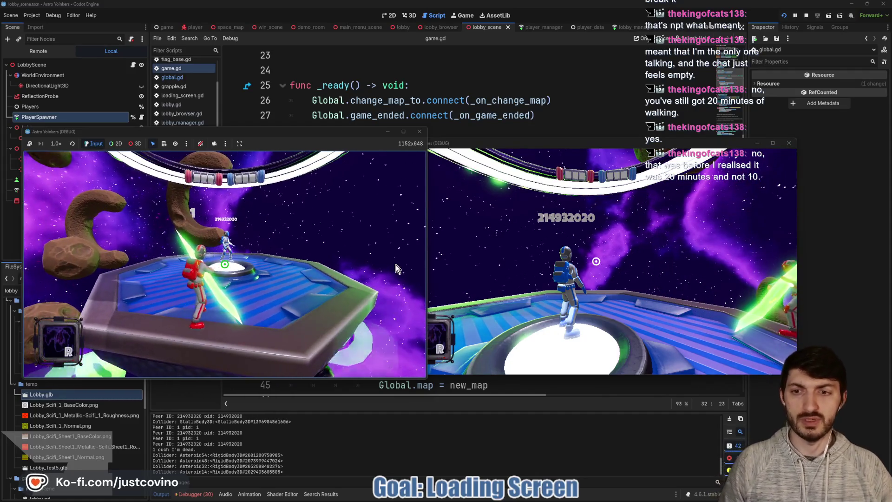
pyautogui.click(428, 326)
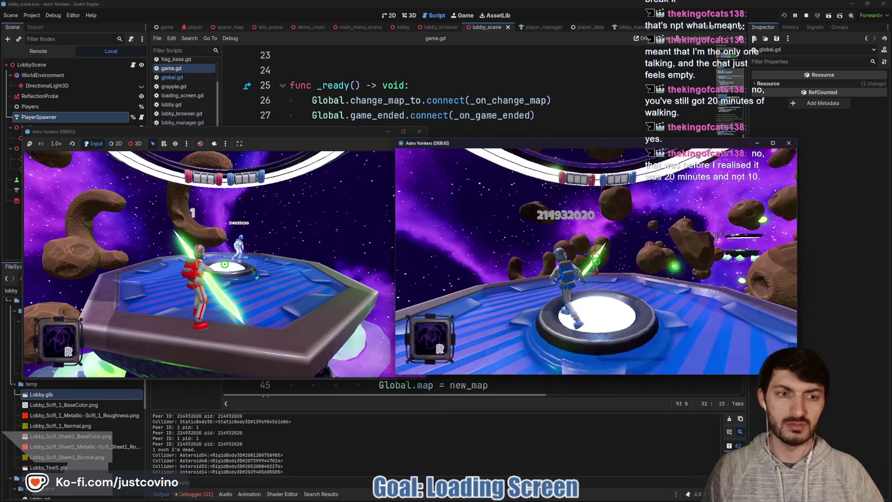
pyautogui.click(596, 261)
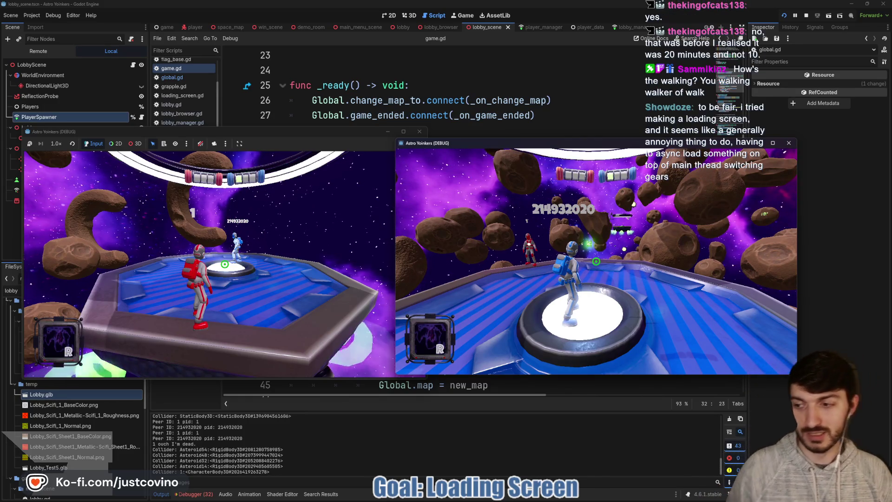
pyautogui.press('F8')
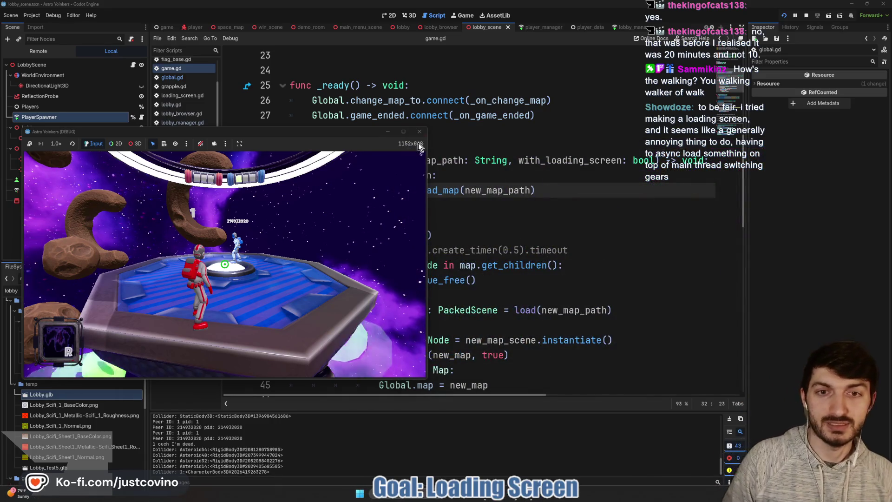
# Scroll through _on_change_map and tween_transition in game.gd, then open the game scene's loading_screen.gd
pyautogui.click(389, 207)
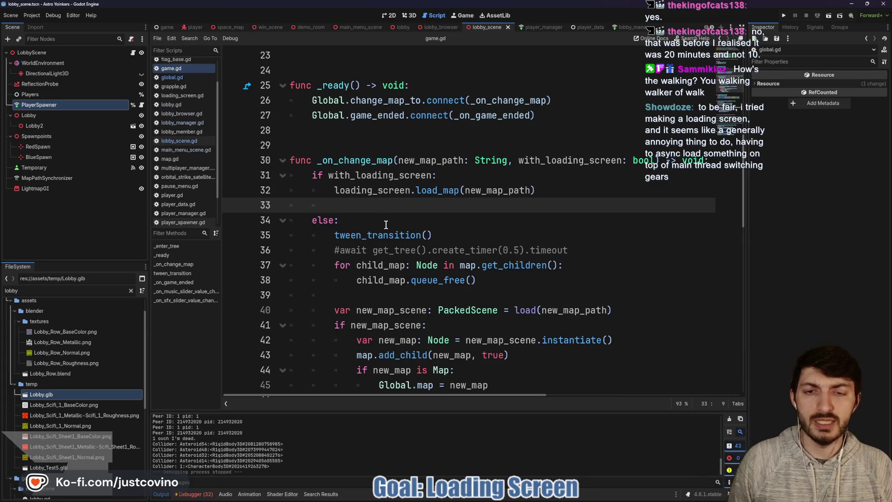
pyautogui.scroll(-2, 384, 228)
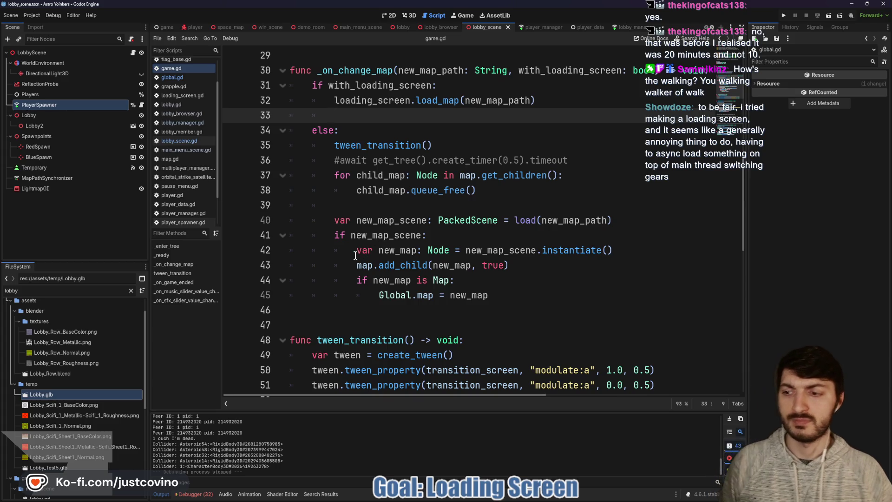
pyautogui.scroll(-1, 356, 255)
pyautogui.scroll(-3, 347, 255)
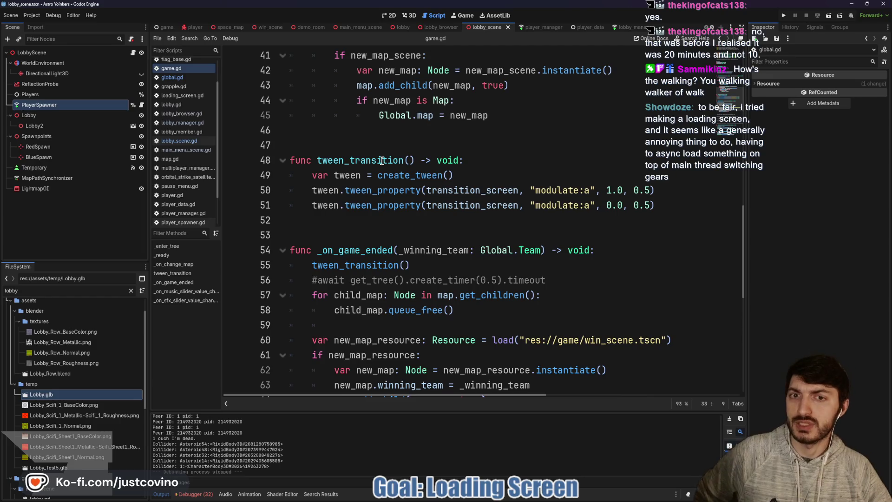
pyautogui.click(163, 27)
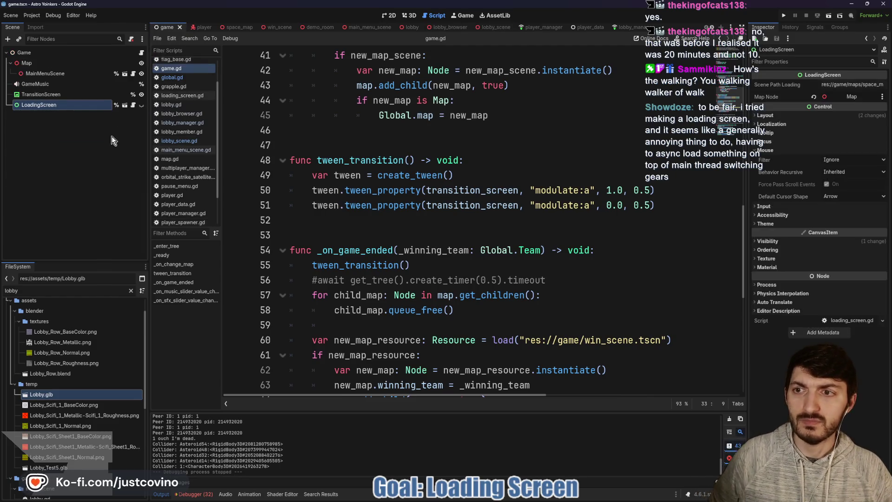
pyautogui.click(134, 106)
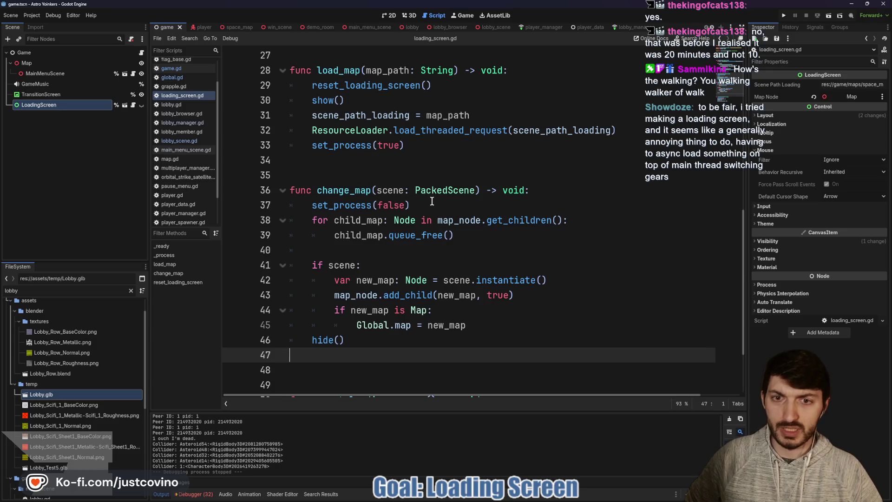
# Read loading_screen.gd's _process load-status cases and highlight where change_map is used
pyautogui.scroll(6, 430, 201)
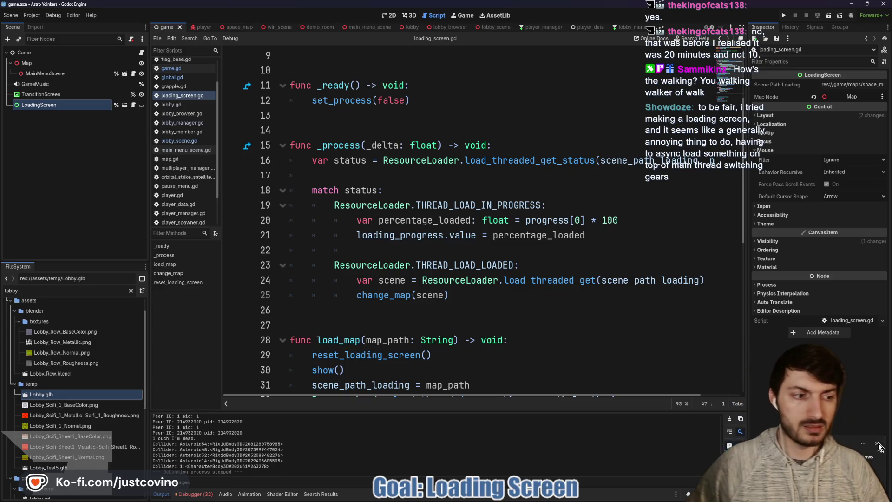
pyautogui.click(523, 205)
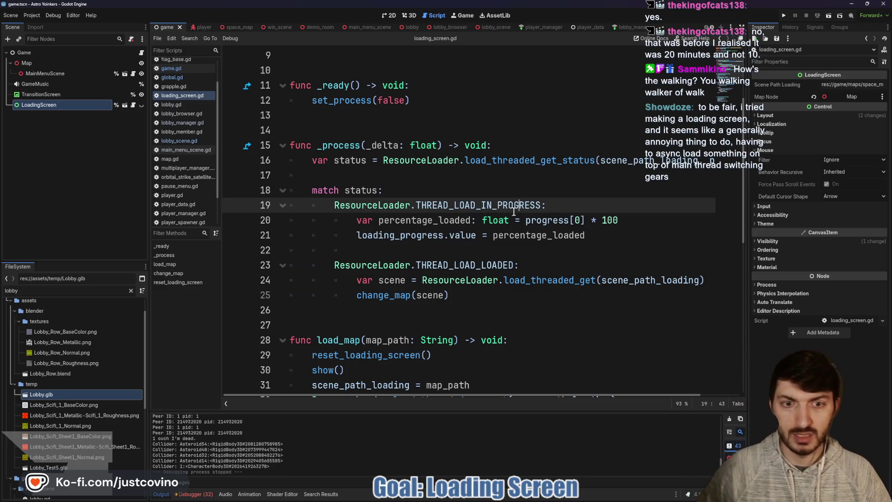
pyautogui.click(470, 264)
pyautogui.doubleClick(390, 295)
pyautogui.scroll(-2, 390, 292)
pyautogui.scroll(-1, 414, 274)
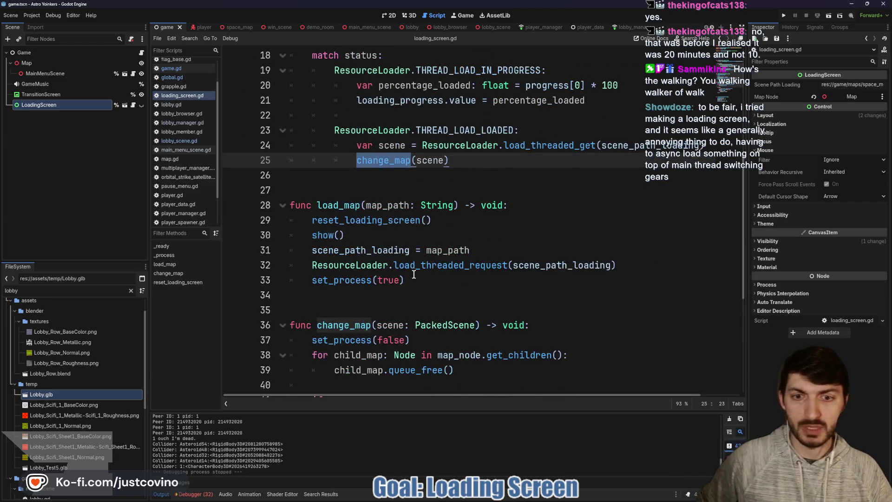
pyautogui.scroll(-1, 413, 274)
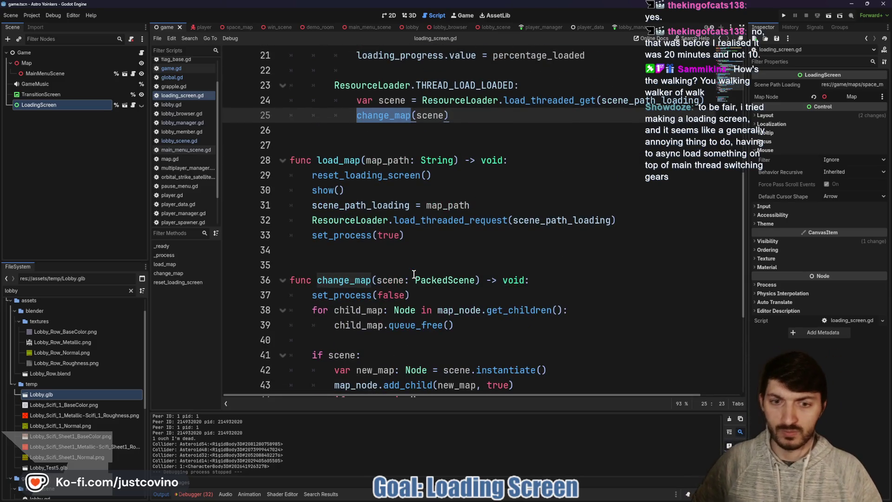
pyautogui.scroll(-1, 413, 275)
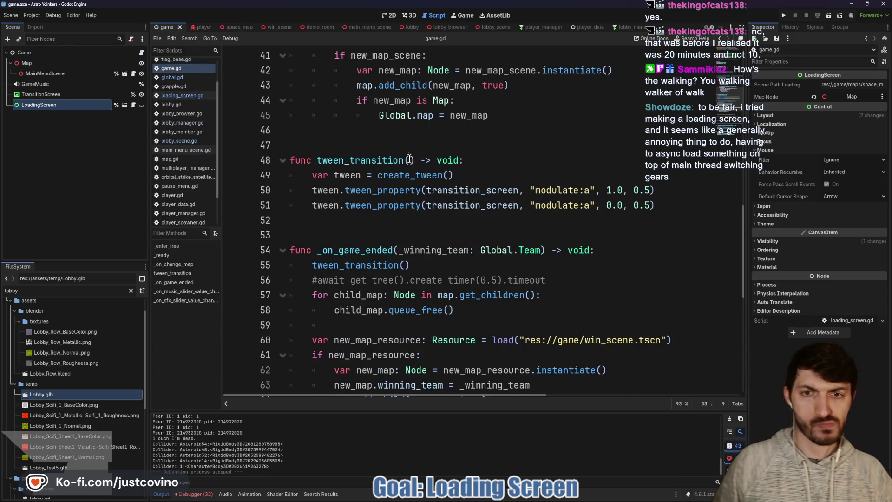
# Scroll through the _on_game_ended function in game.gd
pyautogui.click(396, 230)
pyautogui.scroll(-2, 394, 225)
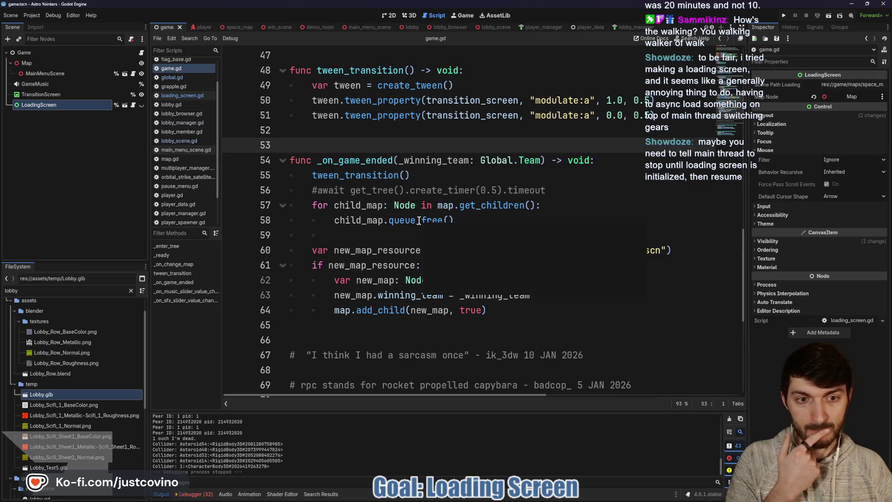
pyautogui.click(388, 230)
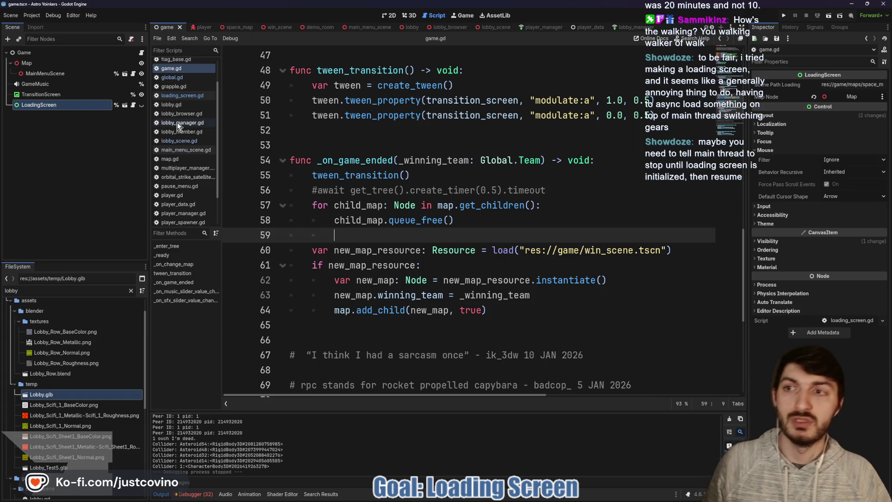
# Back in loading_screen.gd, view the load_threaded_request documentation in load_map
pyautogui.click(133, 105)
pyautogui.scroll(3, 433, 197)
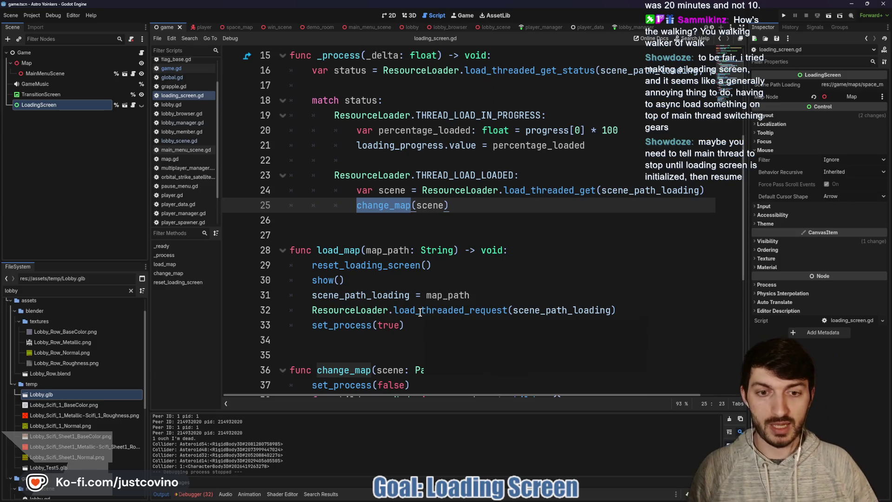
pyautogui.moveTo(420, 313)
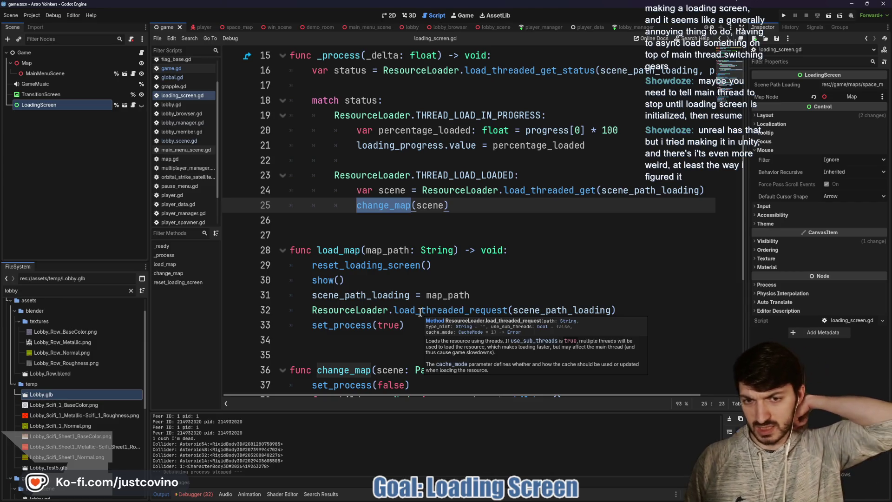
# Append , "", true to load_threaded_request(scene_path_loading) on line 32 and save loading_screen.gd
pyautogui.click(611, 310)
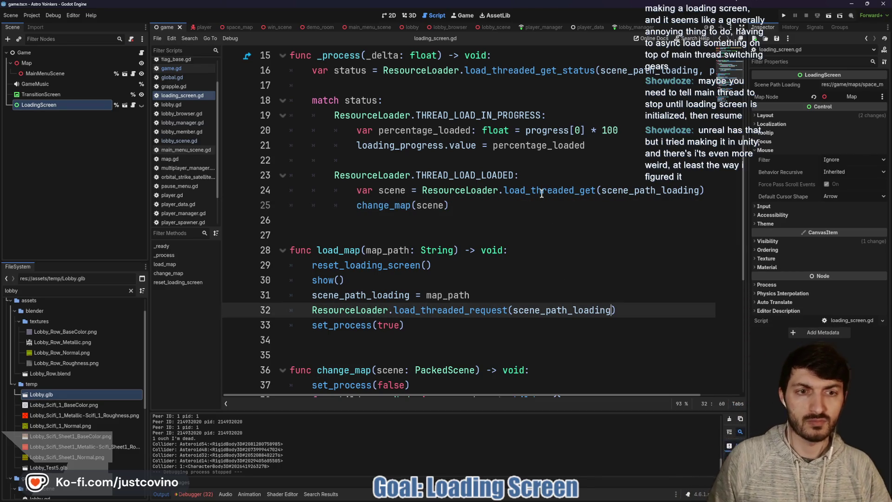
pyautogui.moveTo(542, 194)
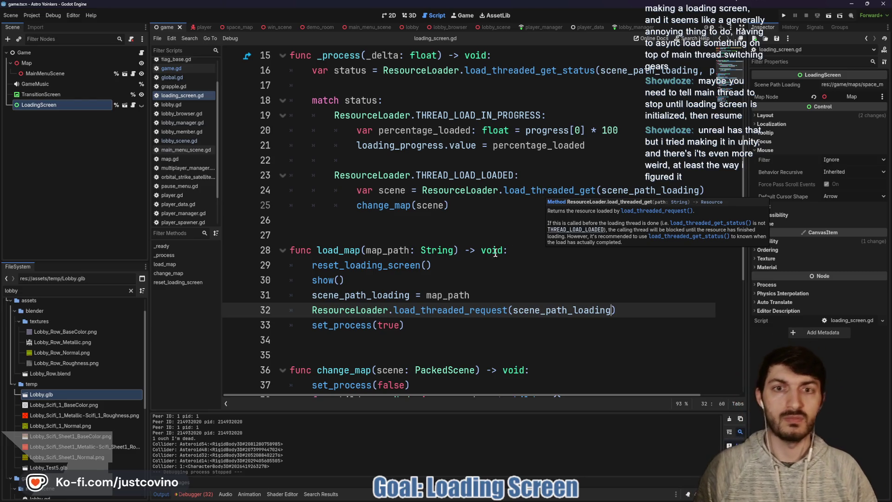
pyautogui.scroll(4, 495, 253)
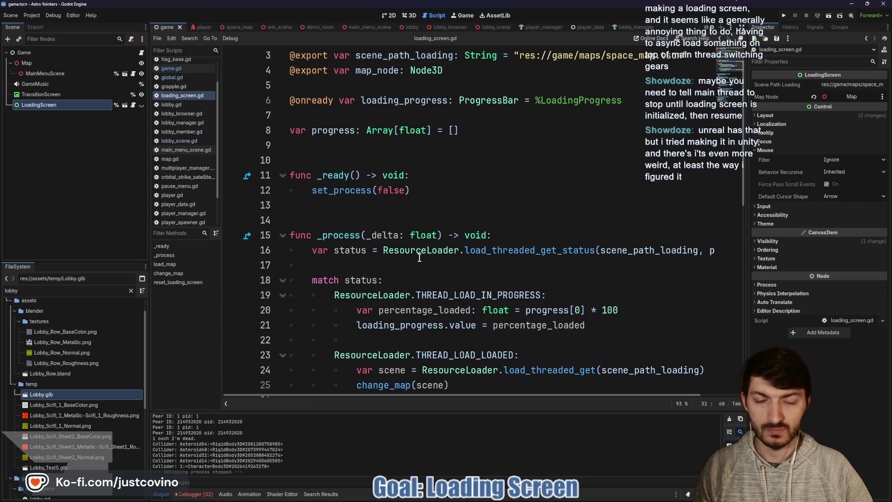
pyautogui.scroll(-1, 419, 255)
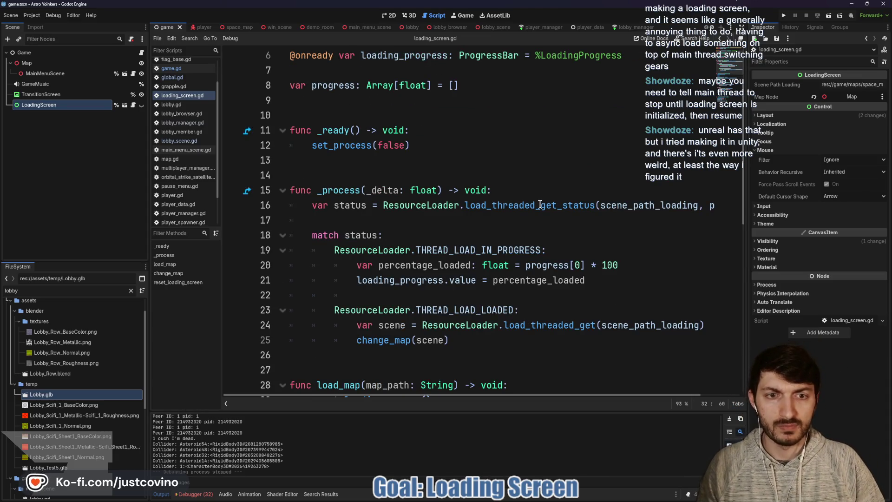
pyautogui.scroll(-4, 540, 205)
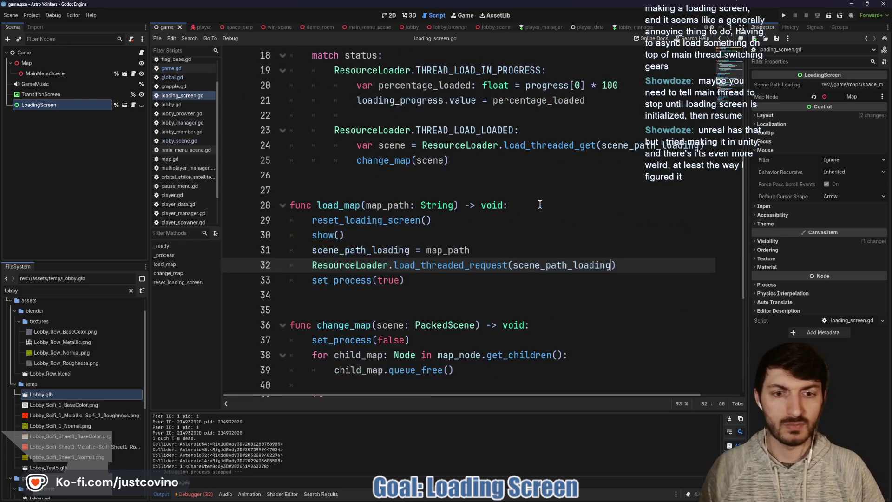
pyautogui.moveTo(495, 264)
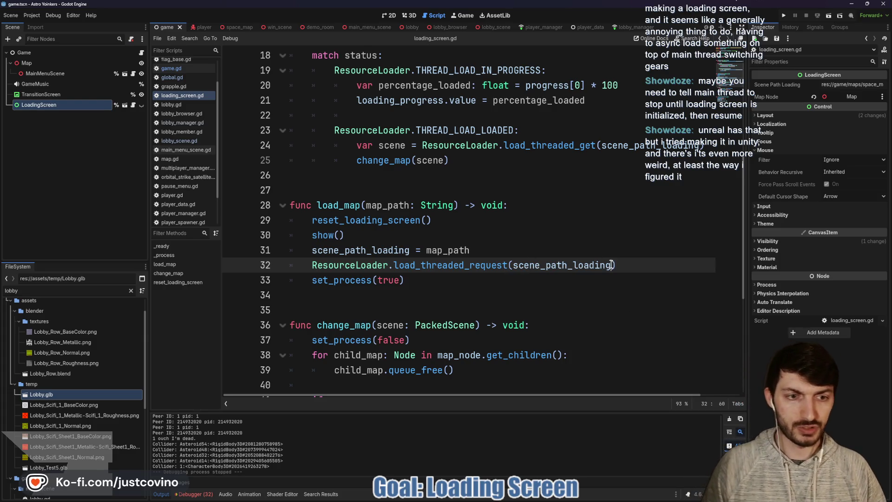
pyautogui.write(', "')
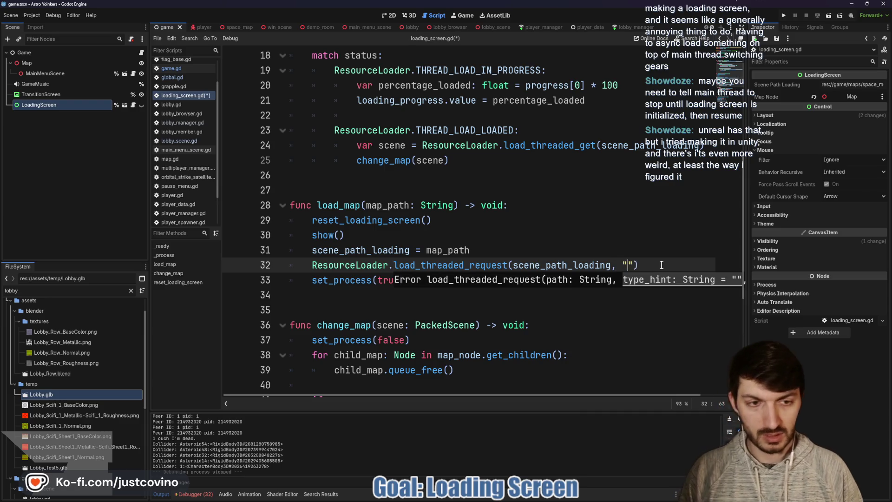
pyautogui.write('", tru')
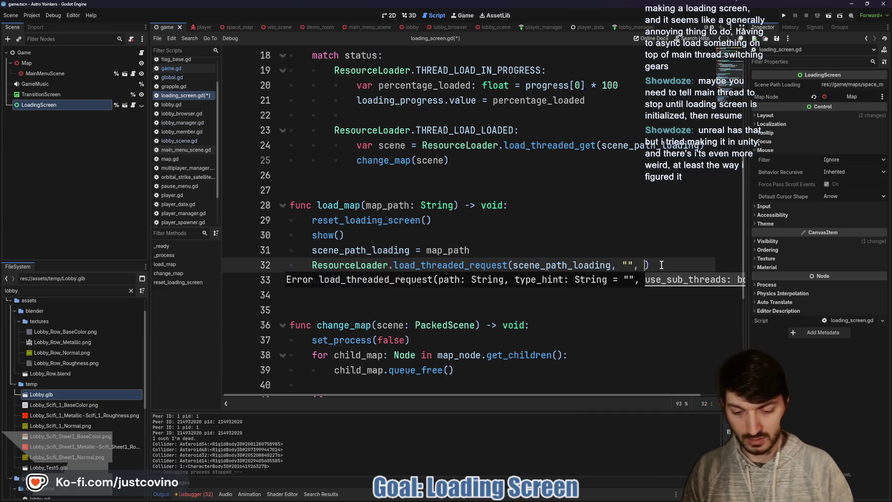
pyautogui.write('e')
pyautogui.click(602, 250)
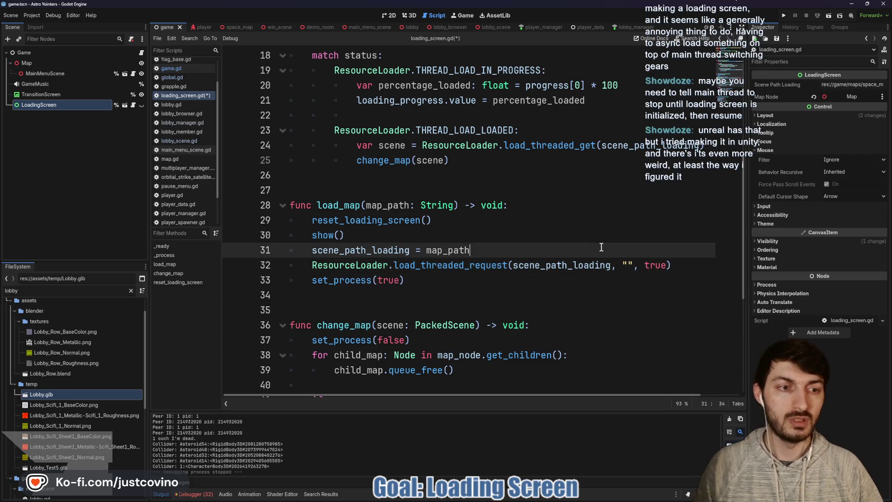
pyautogui.hotkey('ctrl', 's')
pyautogui.click(783, 16)
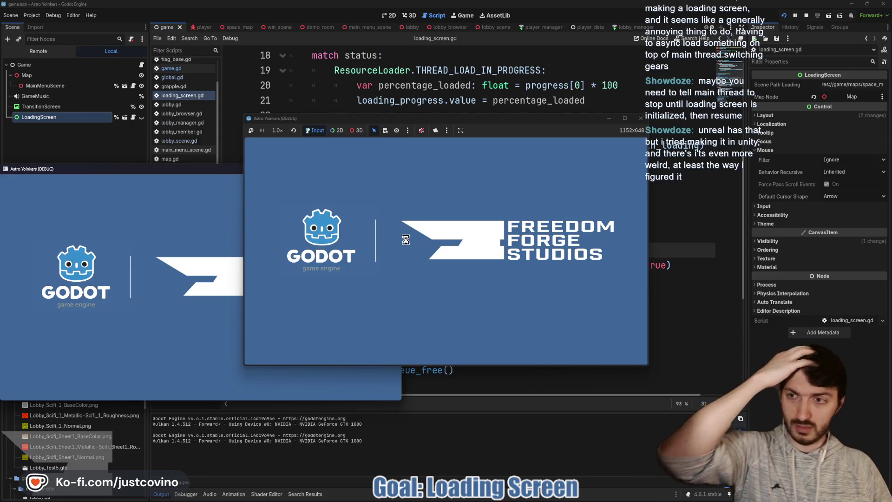
# Move the second game window to the right and host a new lobby from the left game
pyautogui.moveTo(222, 172)
pyautogui.mouseDown()
pyautogui.moveTo(465, 124)
pyautogui.moveTo(630, 150)
pyautogui.mouseUp()
pyautogui.moveTo(506, 121); pyautogui.dragTo(276, 131)
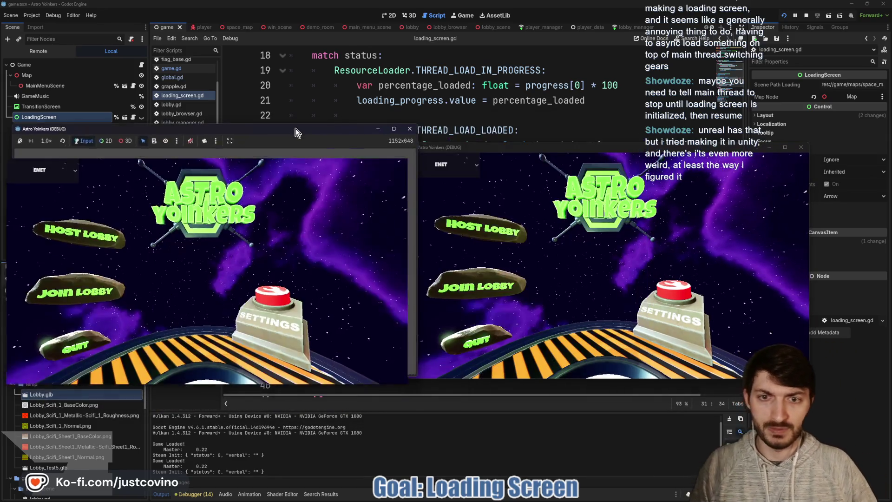
pyautogui.click(143, 214)
pyautogui.click(209, 227)
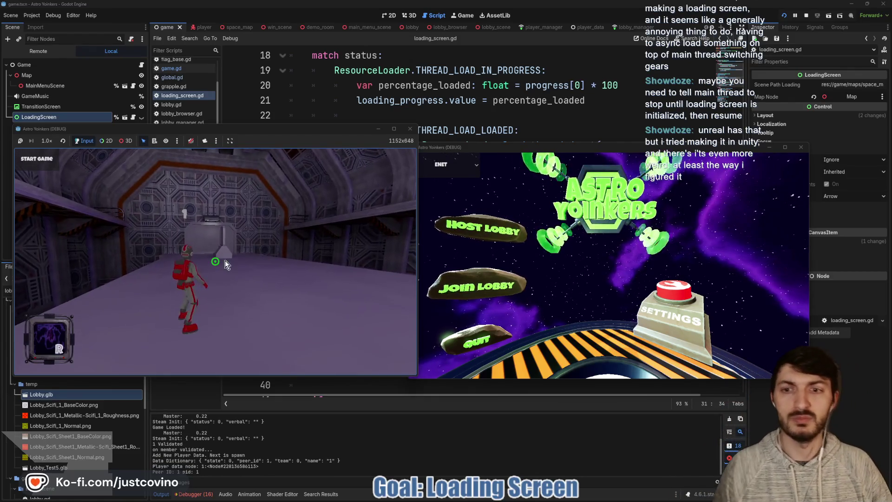
# Join the hosted lobby from the right game, then move the blue player and shoot with the red one
pyautogui.click(447, 288)
pyautogui.click(605, 189)
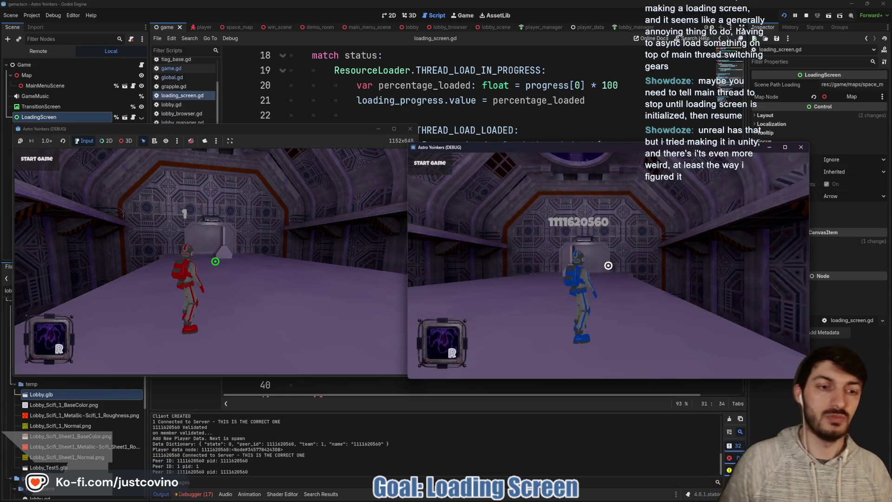
pyautogui.press('d')
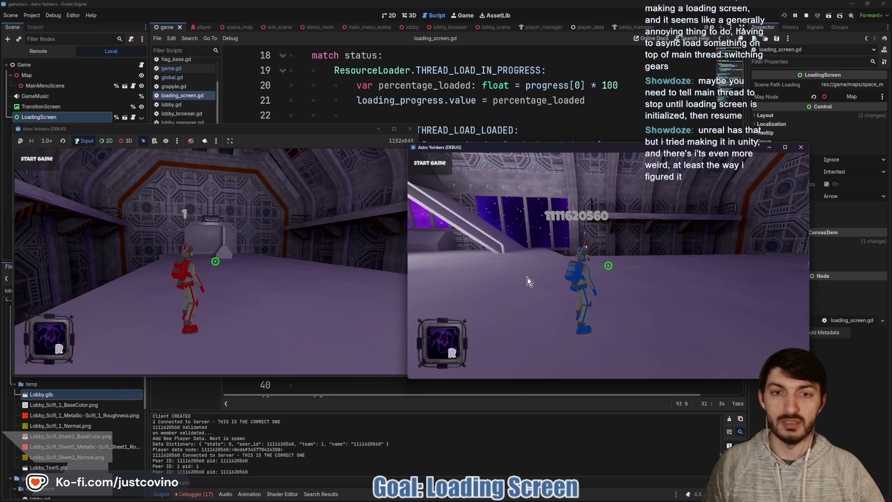
pyautogui.click(216, 263)
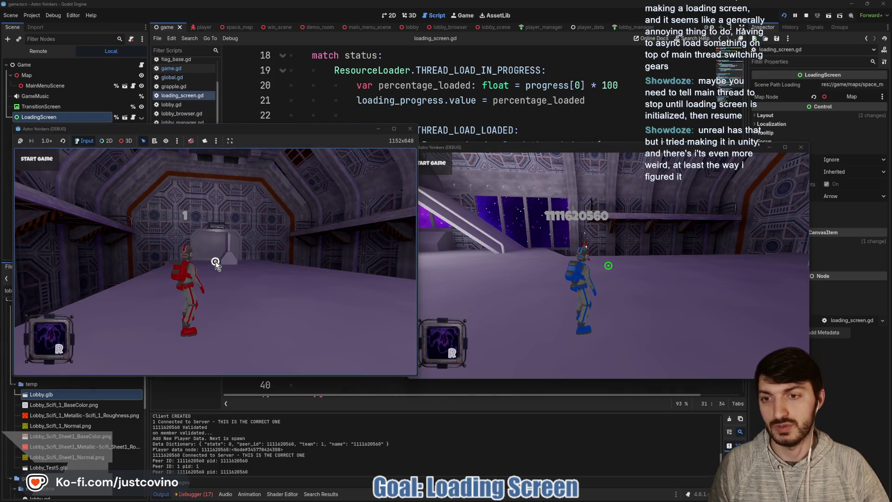
pyautogui.click(50, 170)
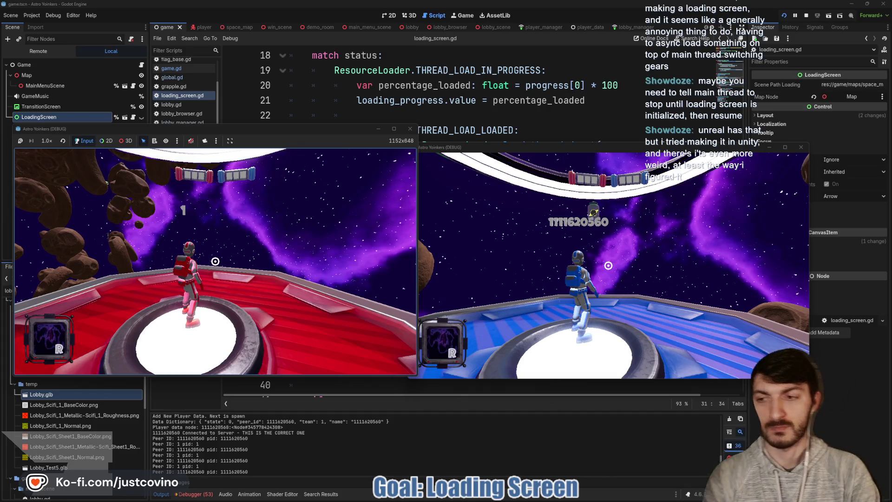
# Jump the red player off its platform, fire the grapple at the asteroids, then stop the game
pyautogui.moveTo(215, 261)
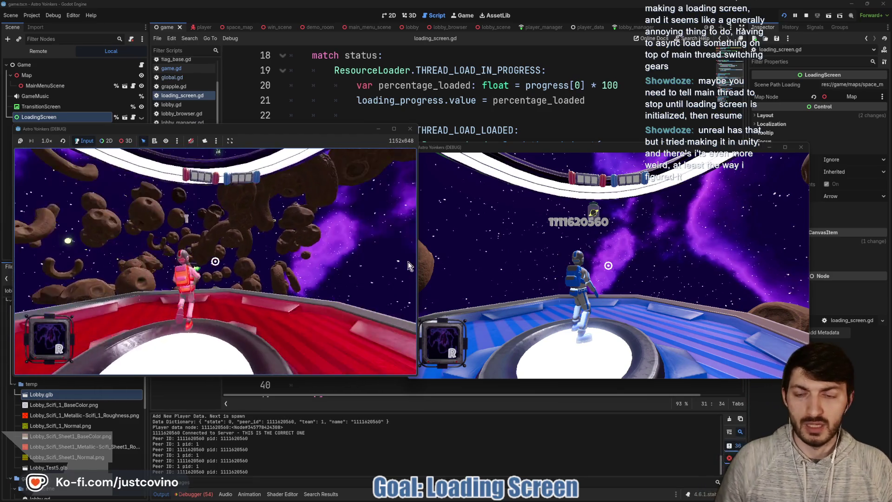
pyautogui.press('space')
pyautogui.click(215, 261)
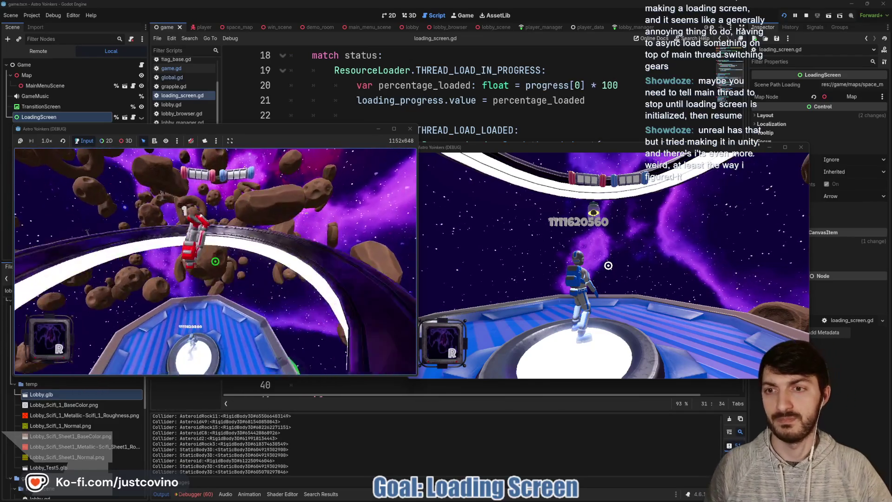
pyautogui.press('F8')
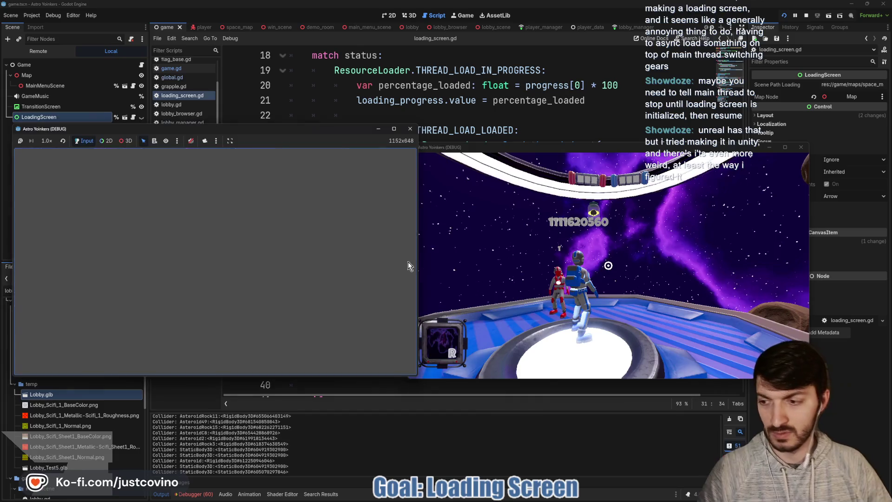
# In GitHub Desktop, write the 'Loading Screen' commit message describing the tween transition toggle and full loading screen
pyautogui.click(460, 240)
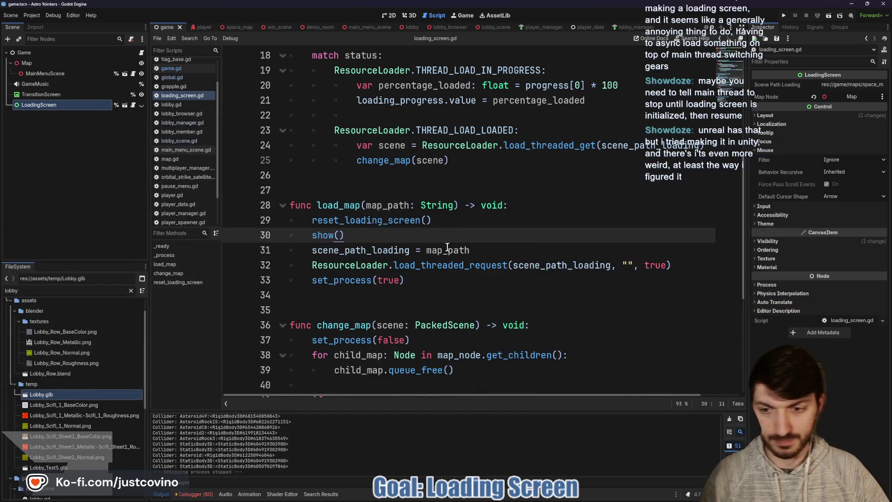
pyautogui.moveTo(436, 500)
pyautogui.click(498, 499)
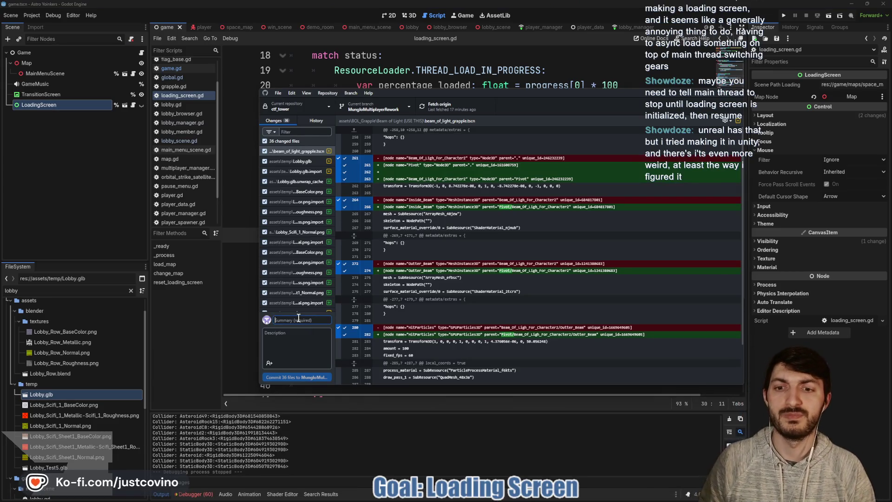
pyautogui.write('Loading Screen')
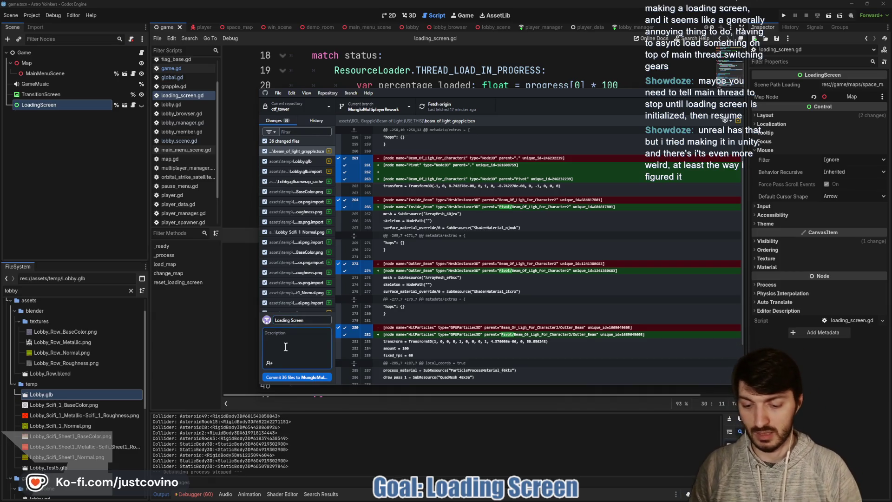
pyautogui.write(' toggle')
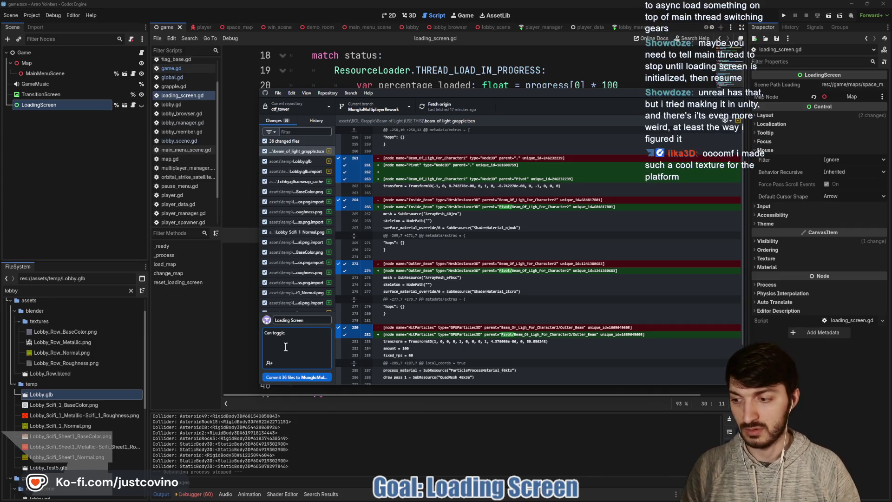
pyautogui.write('l')
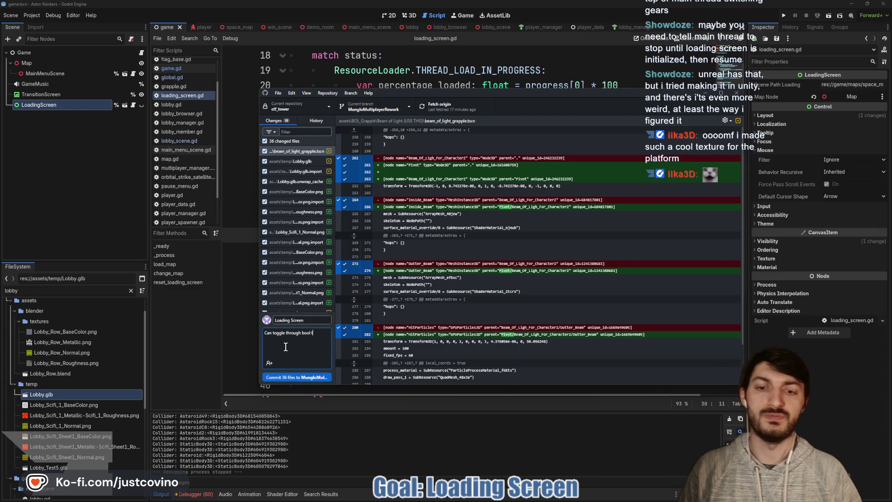
pyautogui.write('tween small scree')
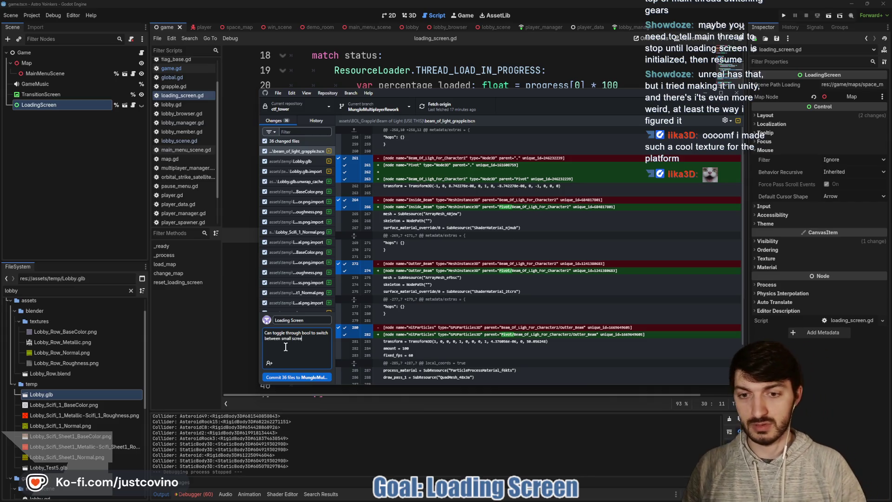
pyautogui.write('ion an')
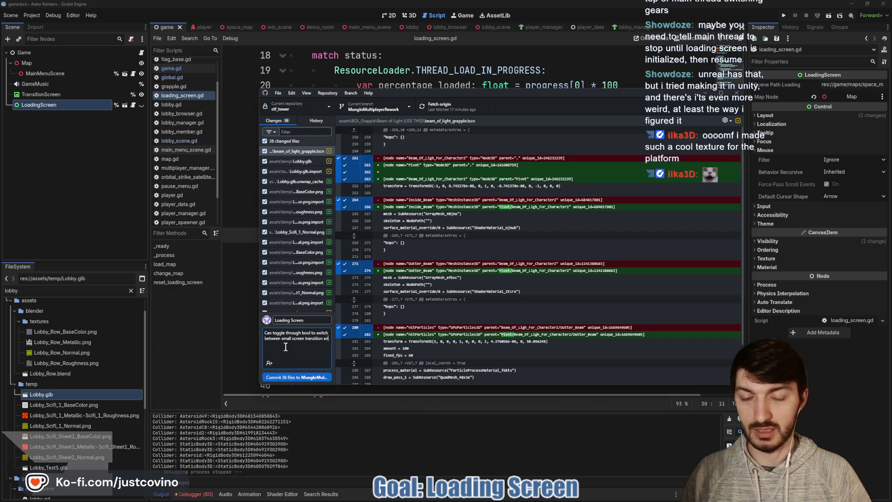
pyautogui.write('d full loading screen')
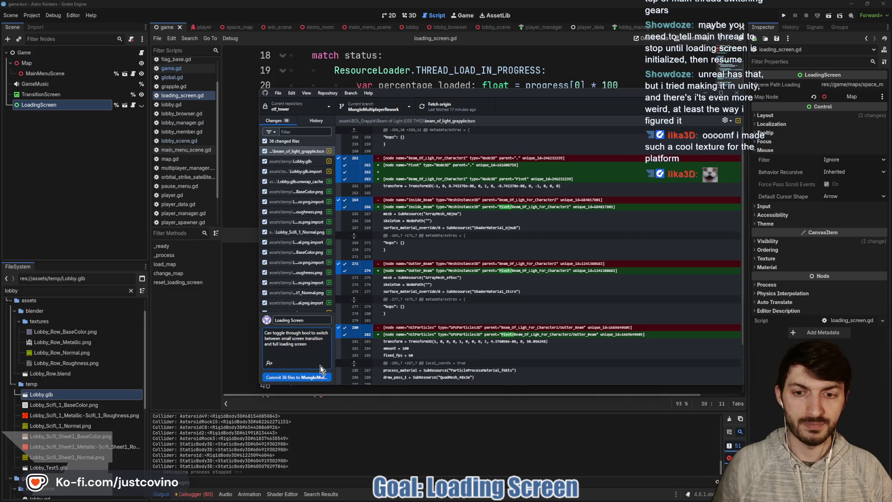
# Commit the 36 files, push to origin, and return to loading_screen.gd in Godot
pyautogui.click(318, 377)
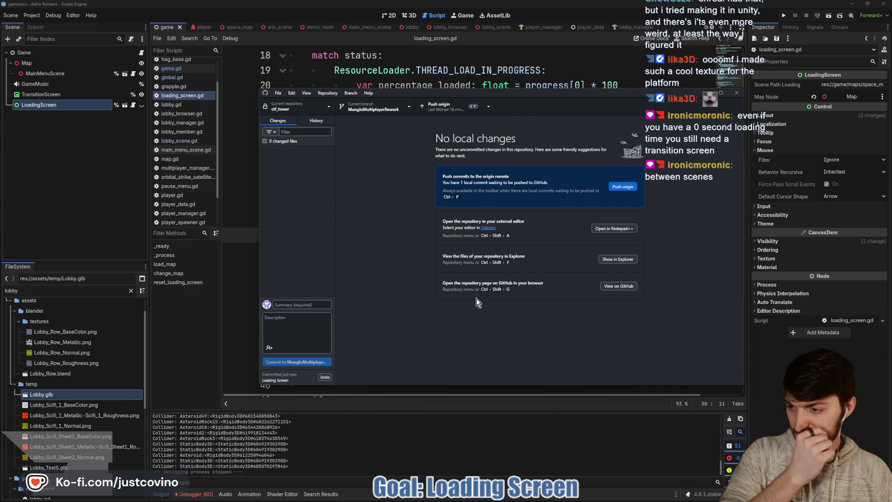
pyautogui.click(625, 187)
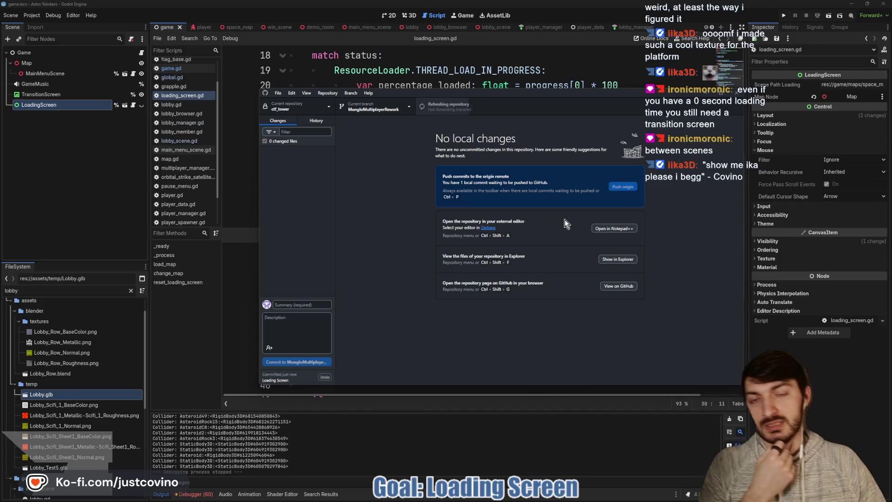
pyautogui.click(518, 81)
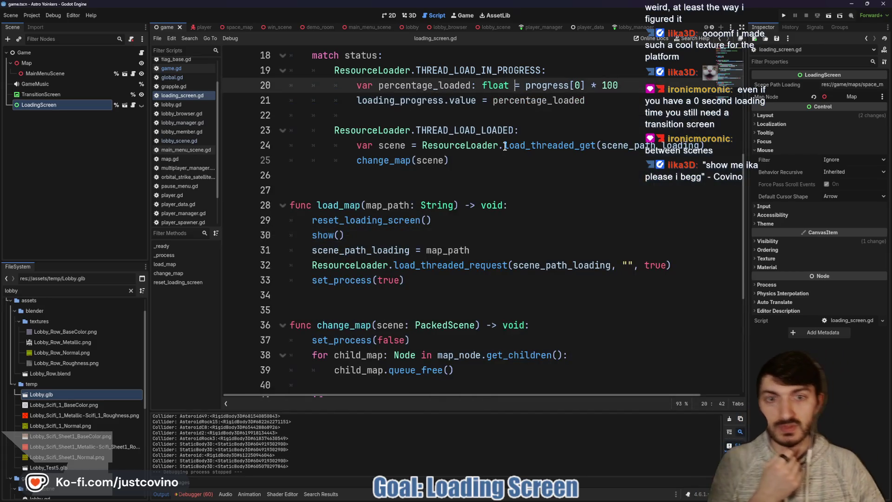
pyautogui.click(466, 190)
pyautogui.click(405, 295)
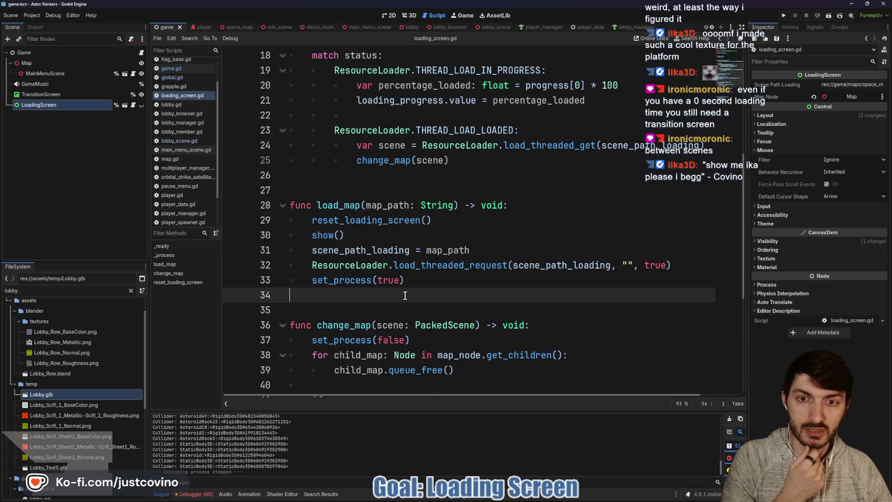
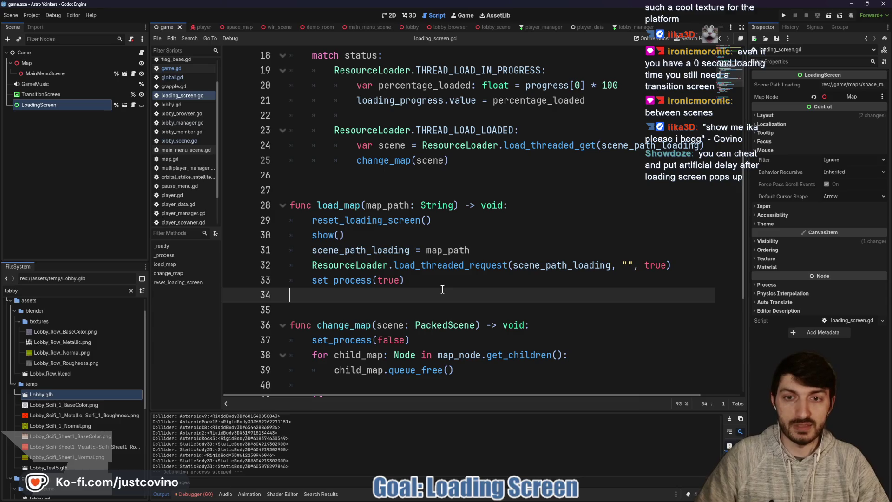
# Add an empty line after Global.map = new_map in change_map, just above hide()
pyautogui.scroll(1, 429, 271)
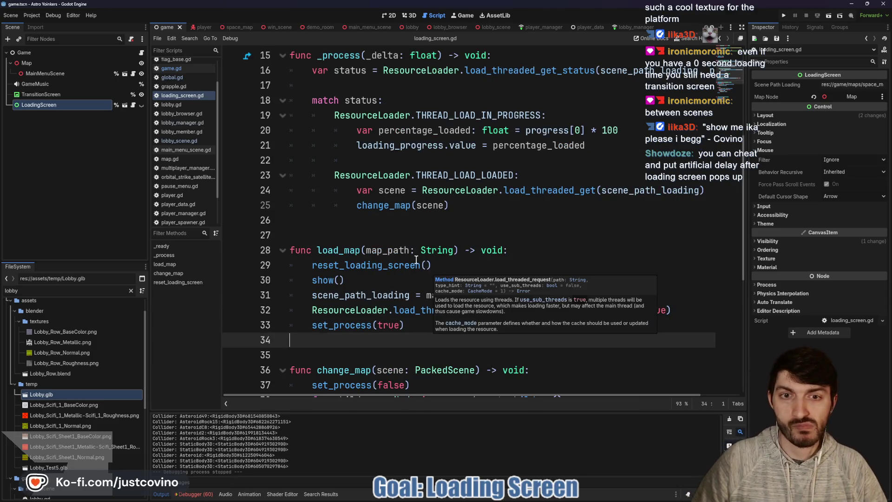
pyautogui.doubleClick(379, 206)
pyautogui.scroll(-3, 438, 263)
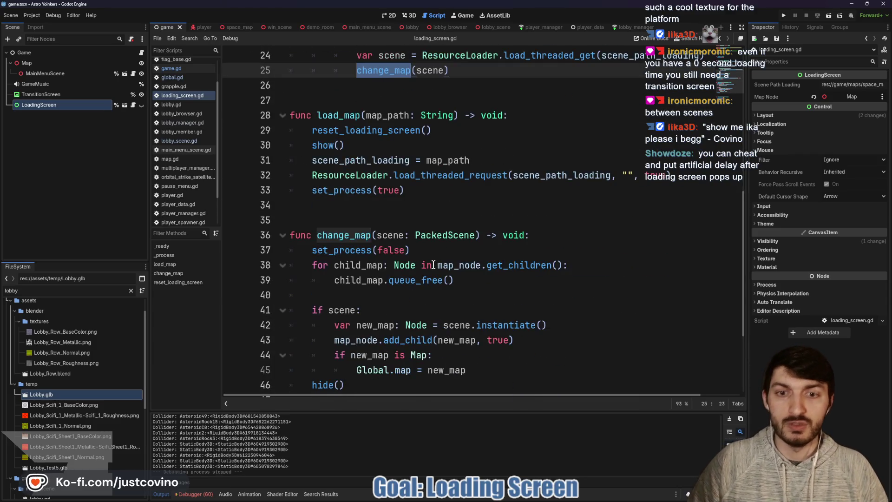
pyautogui.scroll(-1, 434, 265)
pyautogui.click(493, 324)
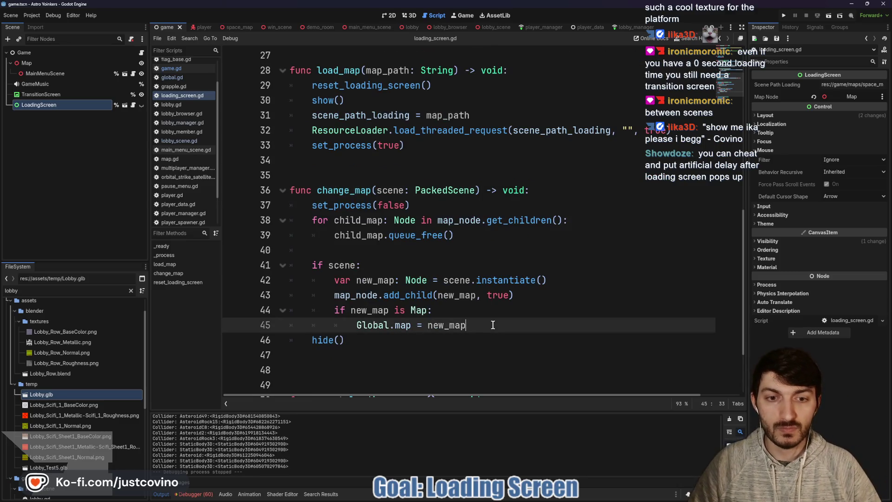
pyautogui.press('Return')
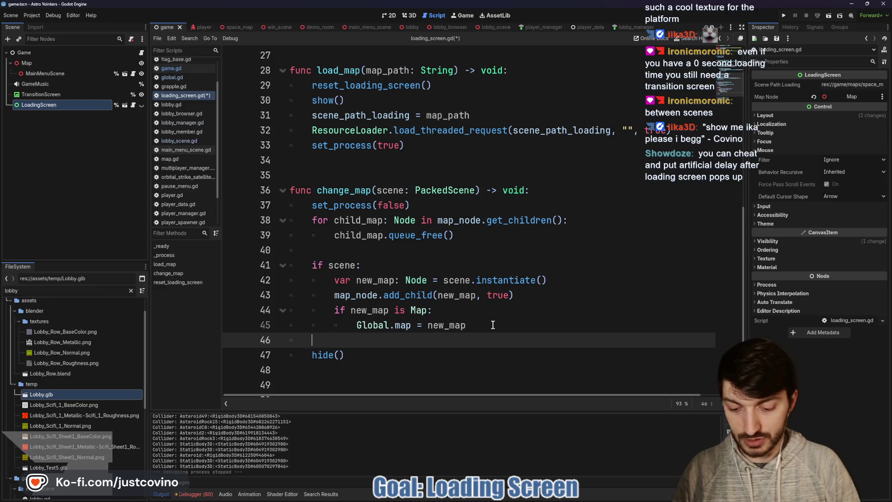
# Write get_tree().create_timer(1.0) on the new line in change_map and save the script
pyautogui.write('get_transform(')
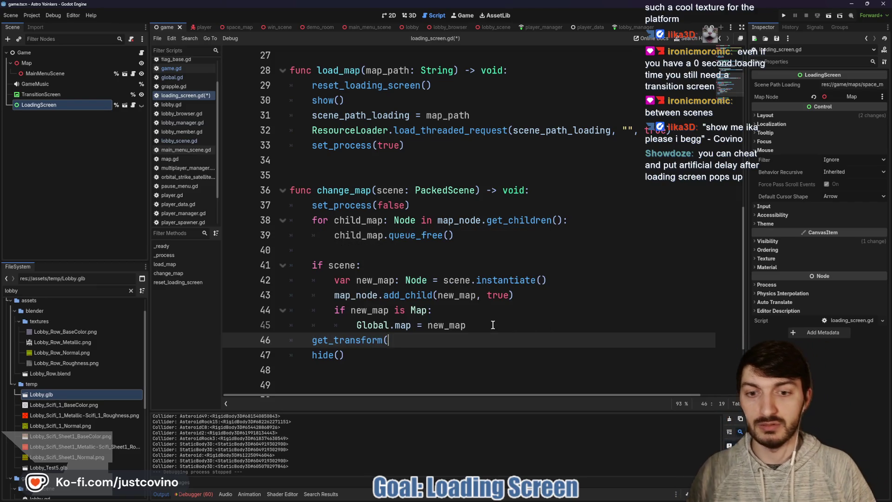
pyautogui.press('BackSpace')
pyautogui.press('BackSpace')
pyautogui.press('BackSpace')
pyautogui.write('ee')
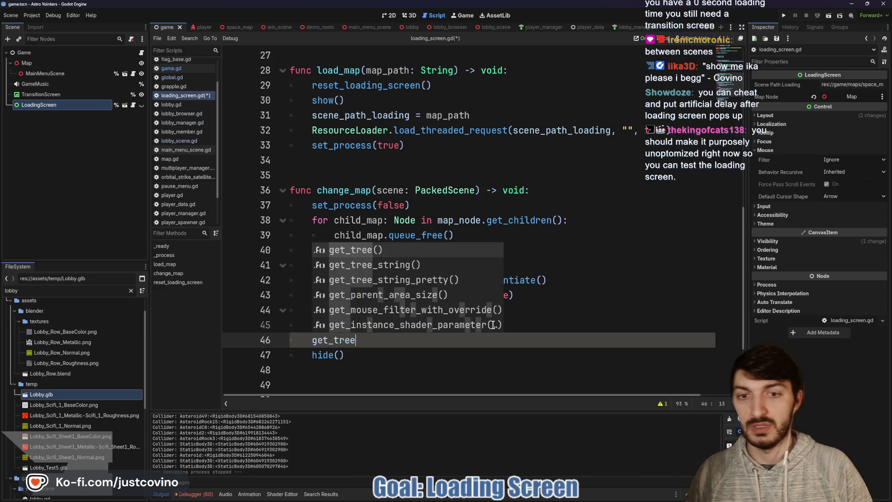
pyautogui.press('Return')
pyautogui.write('.cre')
pyautogui.press('Return')
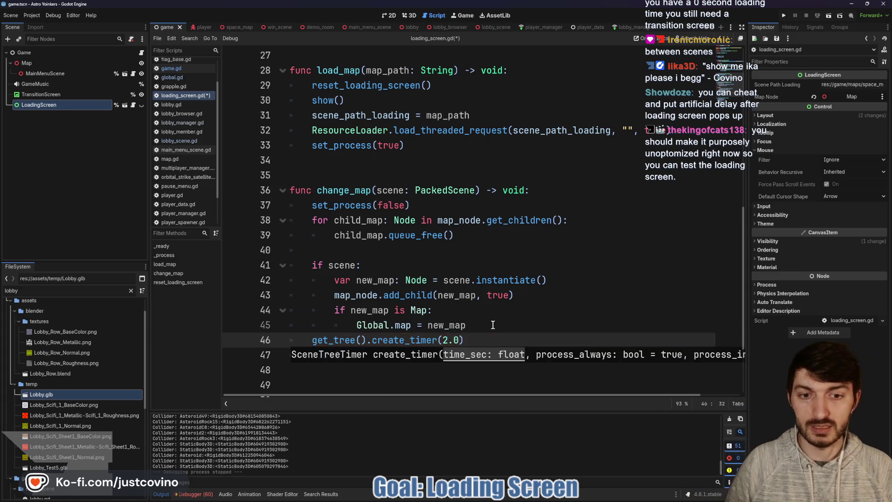
pyautogui.press('Left')
pyautogui.press('Left')
pyautogui.press('BackSpace')
pyautogui.write('1')
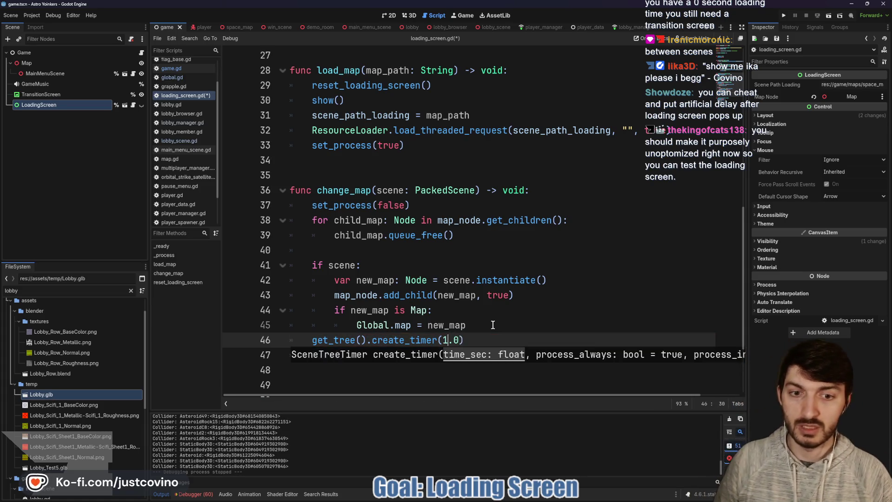
pyautogui.press('End')
pyautogui.hotkey('ctrl', 's')
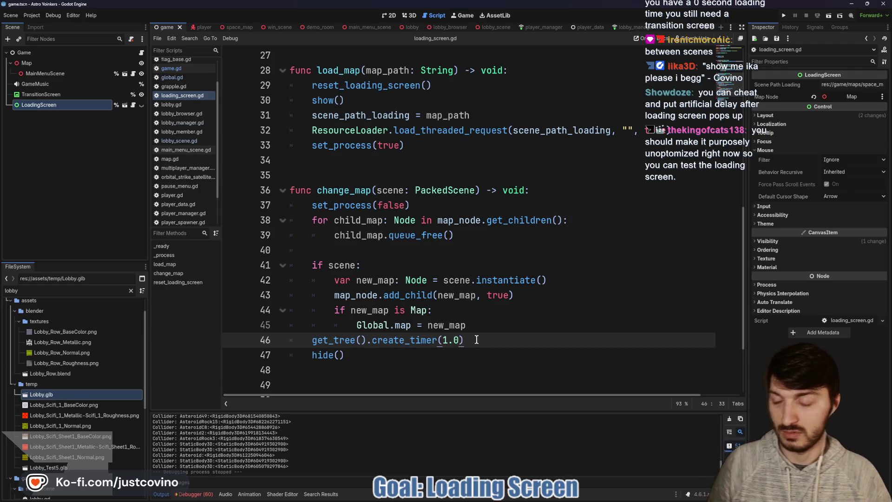
# Complete it as await get_tree().create_timer(1.0).timeout with a blank line above, and save
pyautogui.write('await')
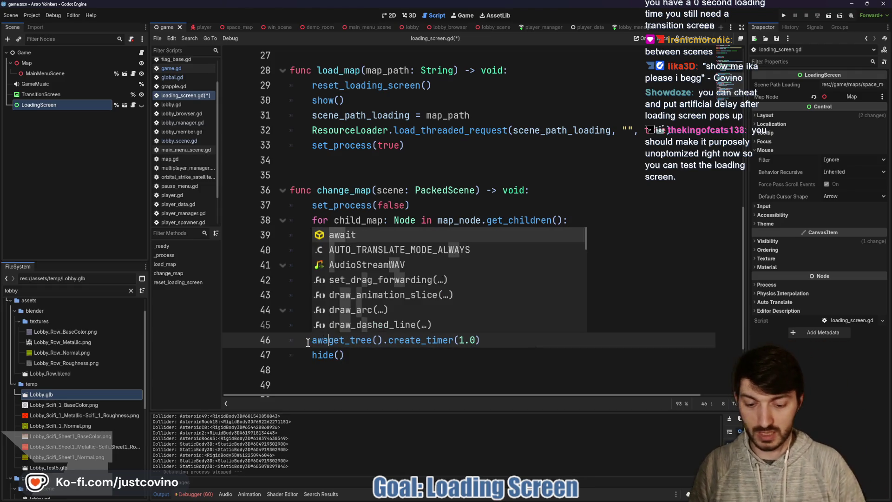
pyautogui.tripleClick(511, 345)
pyautogui.write('.timeout')
pyautogui.click(514, 324)
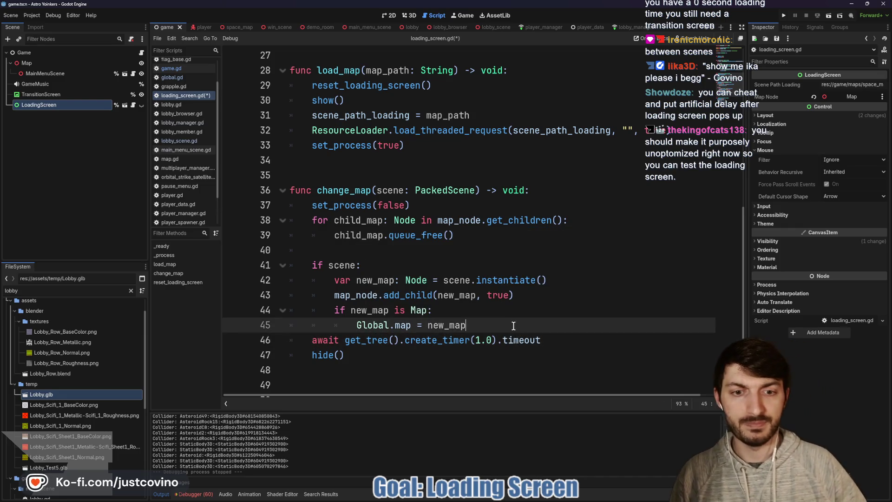
pyautogui.press('Return')
pyautogui.hotkey('ctrl', 's')
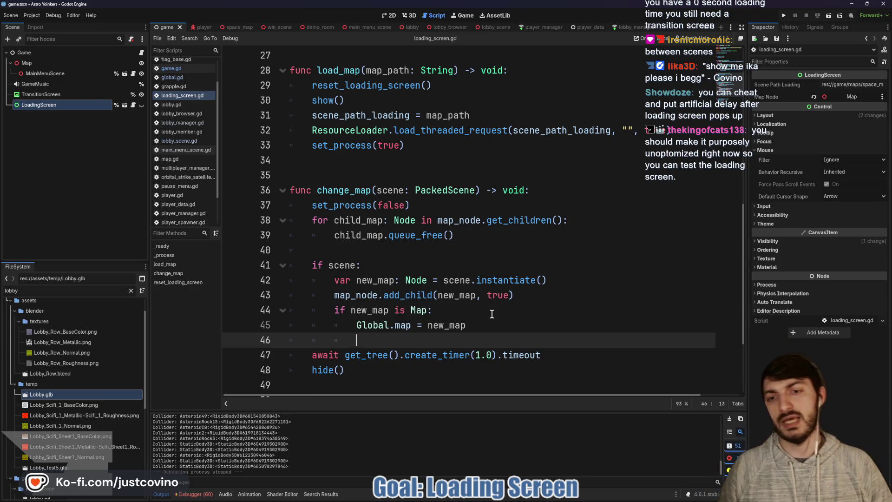
pyautogui.press('BackSpace')
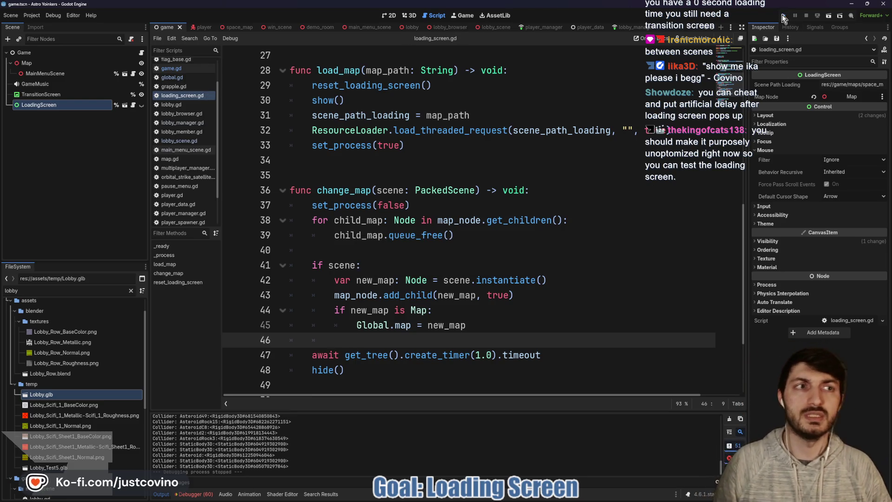
# Run two Astro Yoinkers debug windows side by side and host a lobby from the left one
pyautogui.click(782, 16)
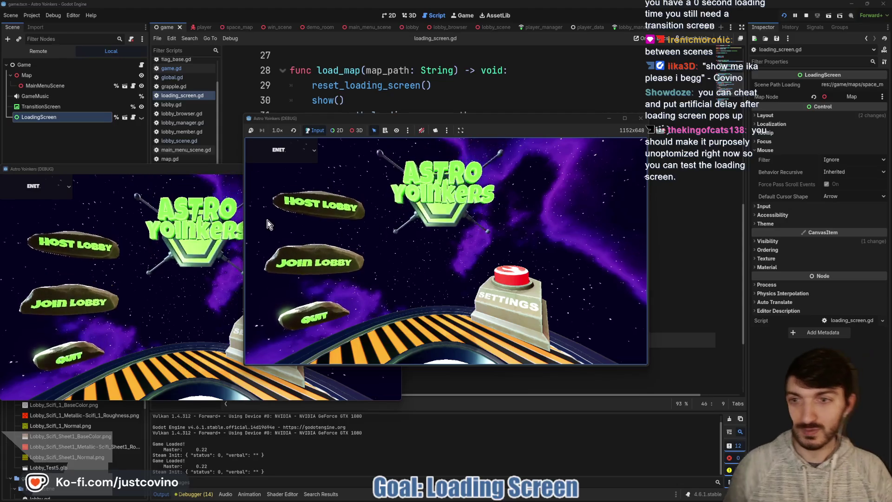
pyautogui.moveTo(225, 170)
pyautogui.mouseDown()
pyautogui.moveTo(564, 160)
pyautogui.moveTo(680, 141)
pyautogui.mouseUp()
pyautogui.moveTo(540, 119); pyautogui.dragTo(317, 120)
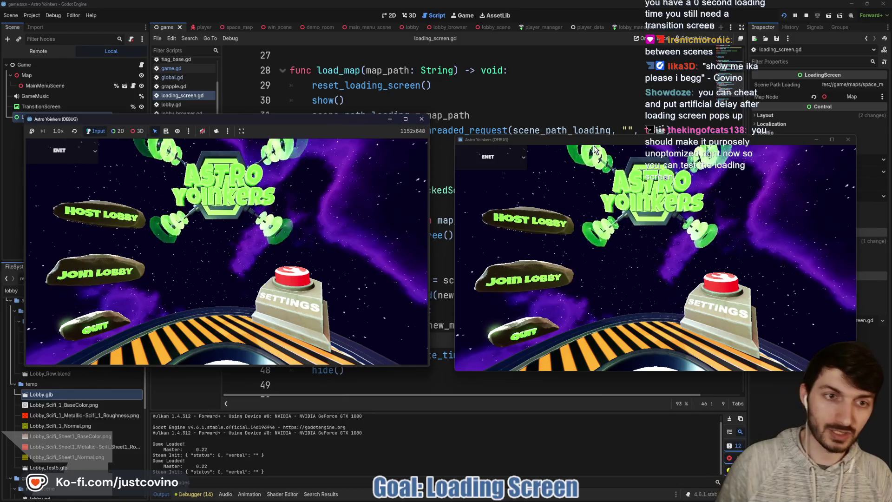
pyautogui.moveTo(492, 142); pyautogui.dragTo(497, 117)
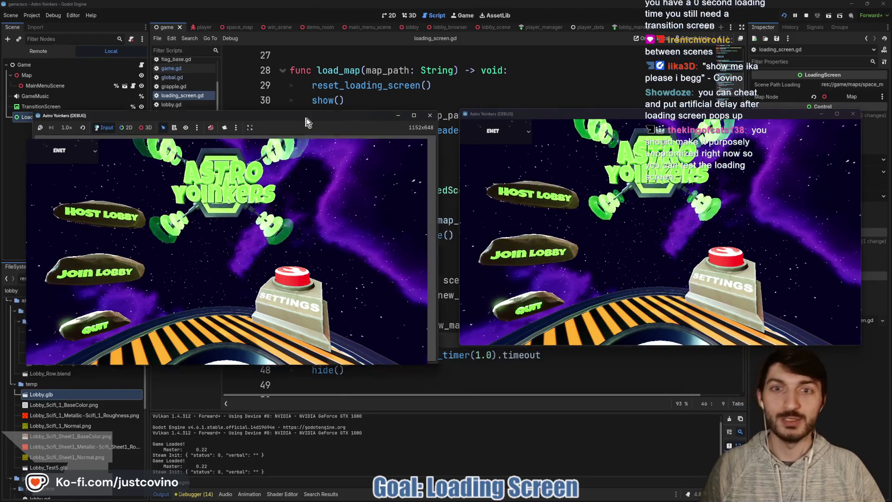
pyautogui.moveTo(296, 125); pyautogui.dragTo(314, 118)
pyautogui.click(111, 210)
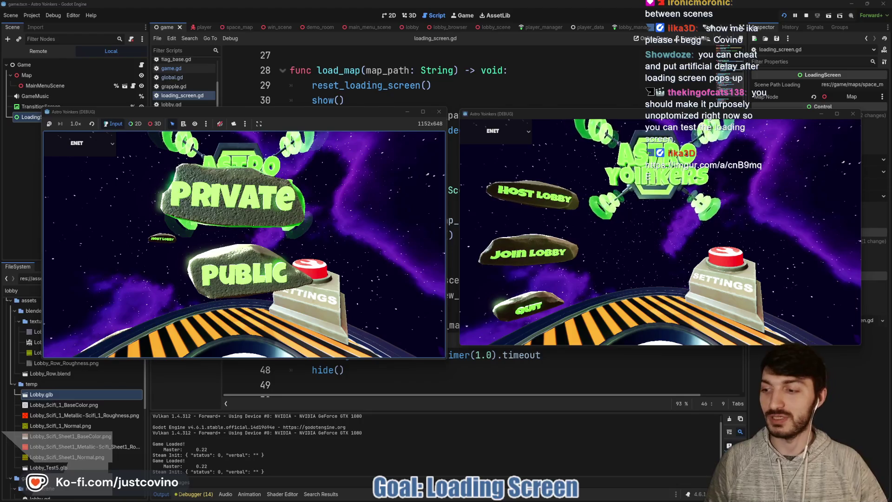
pyautogui.click(233, 197)
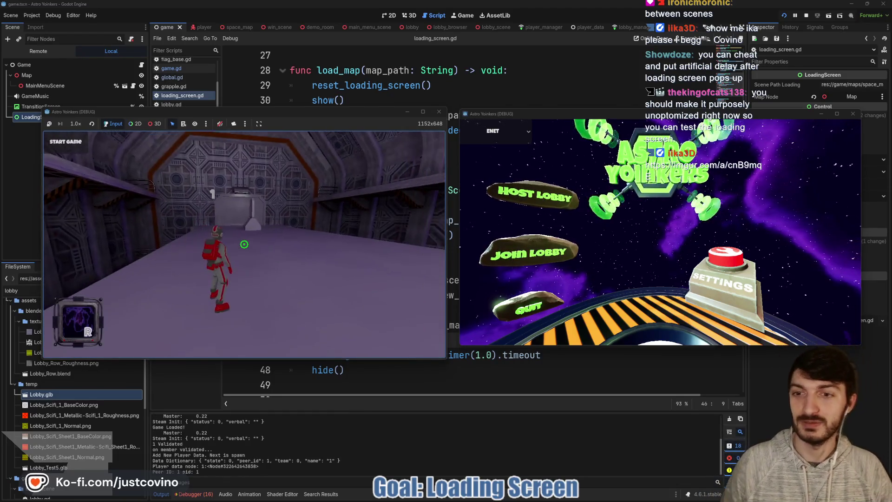
# Join the hosted lobby from the right game, play briefly, then stop both games with F8
pyautogui.click(502, 253)
pyautogui.click(649, 174)
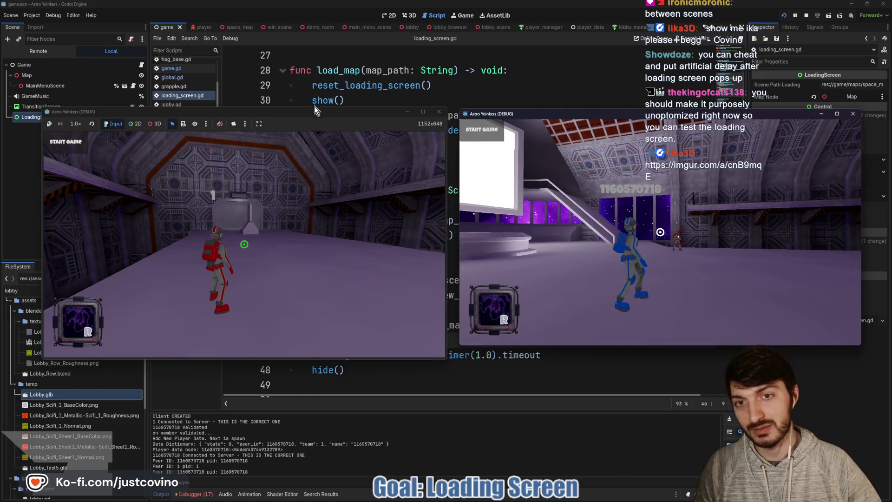
pyautogui.click(244, 244)
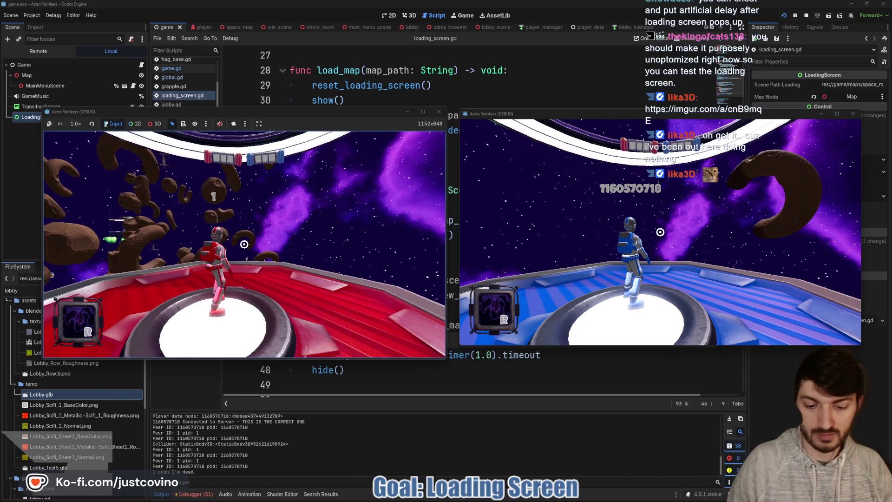
pyautogui.press('F8')
pyautogui.click(483, 254)
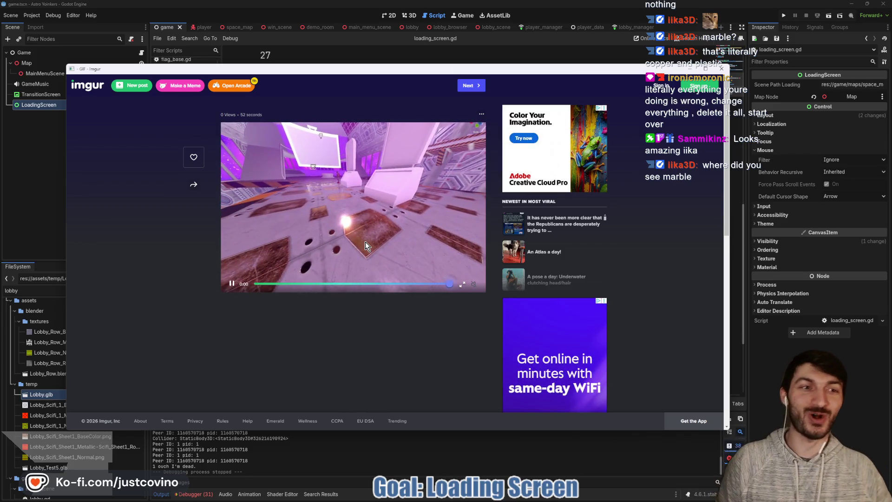
# Leave the Imgur clip and return to loading_screen.gd with the caret on line 34
pyautogui.hotkey('alt', 'Tab')
pyautogui.click(514, 166)
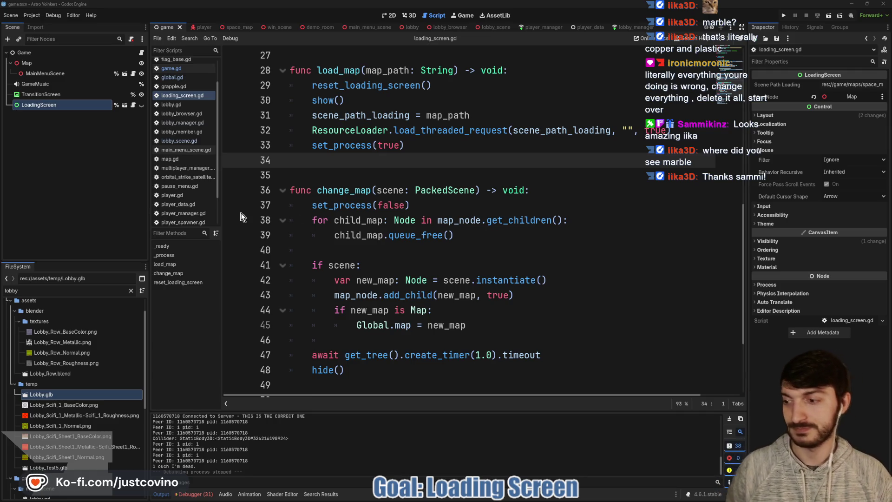
# Jump to the change_map definition in loading_screen.gd and back again
pyautogui.click(437, 238)
pyautogui.click(434, 252)
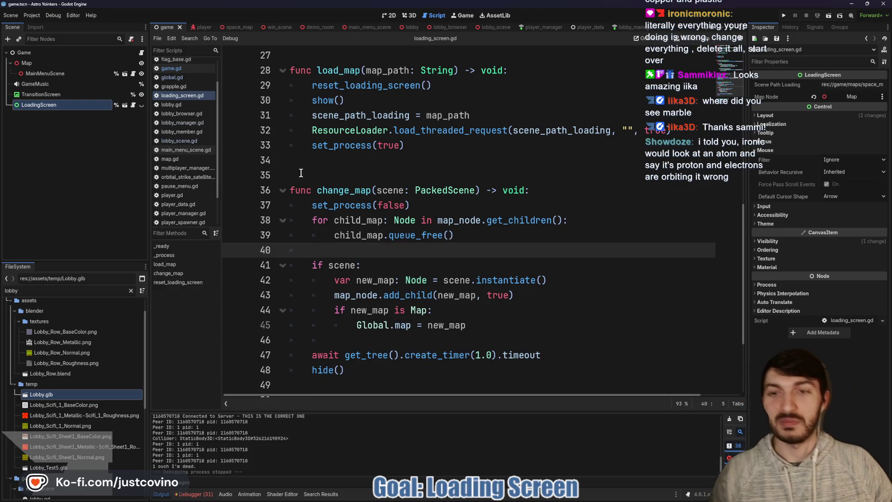
pyautogui.scroll(2, 428, 242)
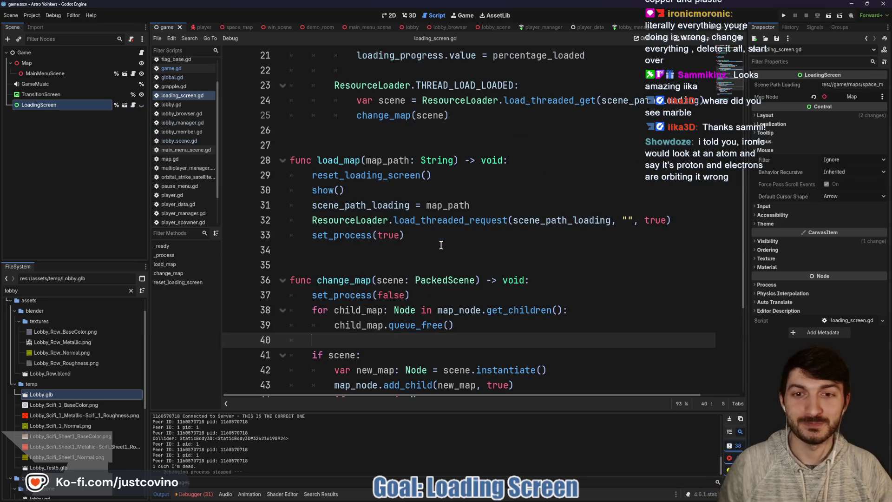
pyautogui.click(430, 264)
pyautogui.click(371, 144)
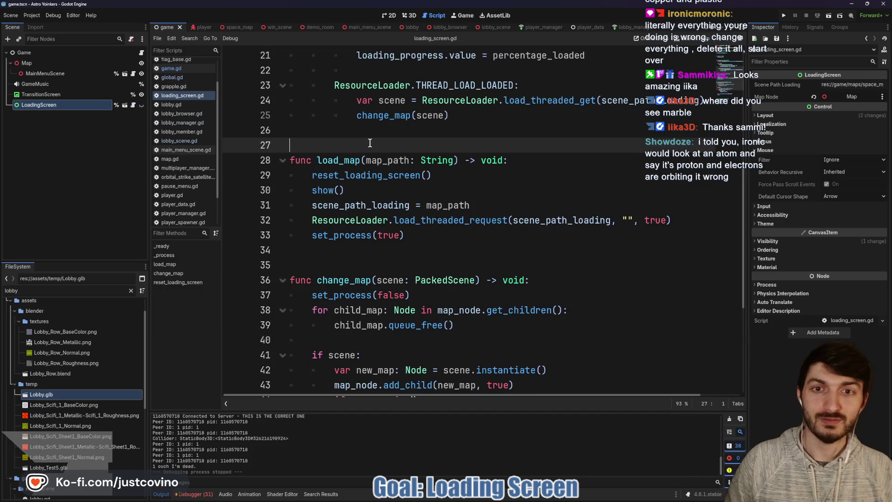
pyautogui.scroll(3, 406, 218)
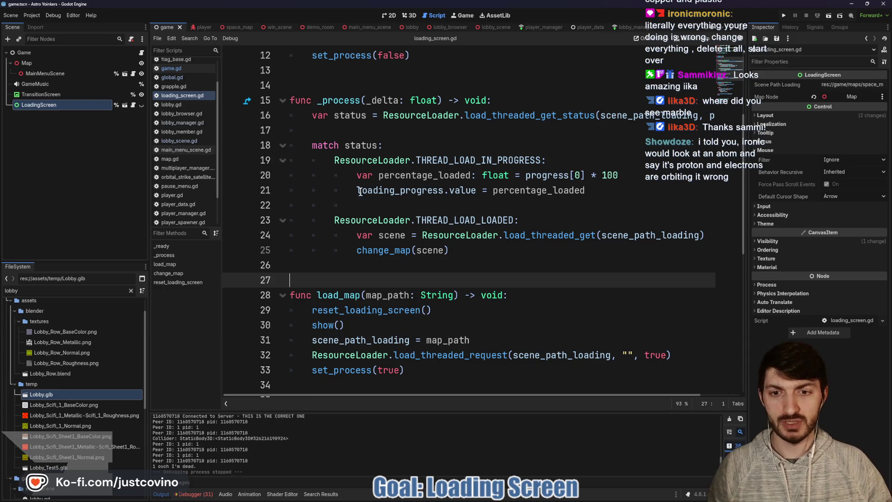
pyautogui.keyDown('ctrl'); pyautogui.click(358, 253); pyautogui.keyUp('ctrl')
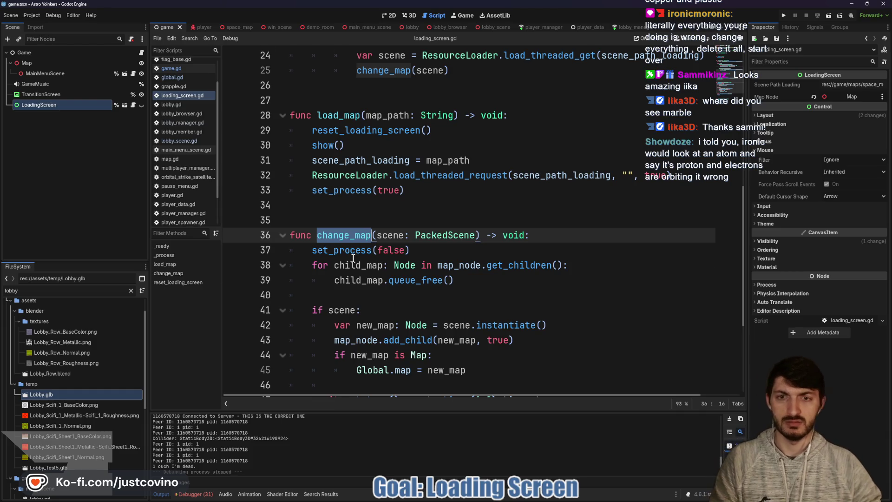
pyautogui.hotkey('alt', 'Left')
# Review the load_map function and select its set_process(true) line
pyautogui.doubleClick(331, 295)
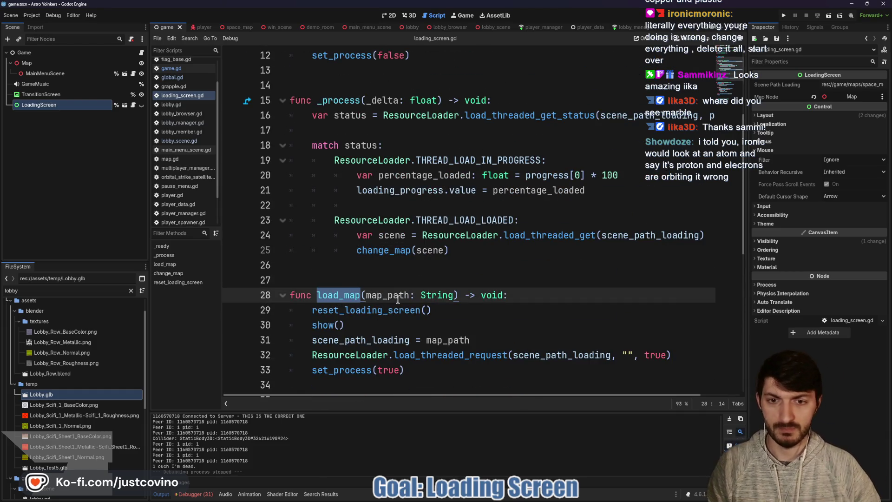
pyautogui.scroll(-8, 398, 299)
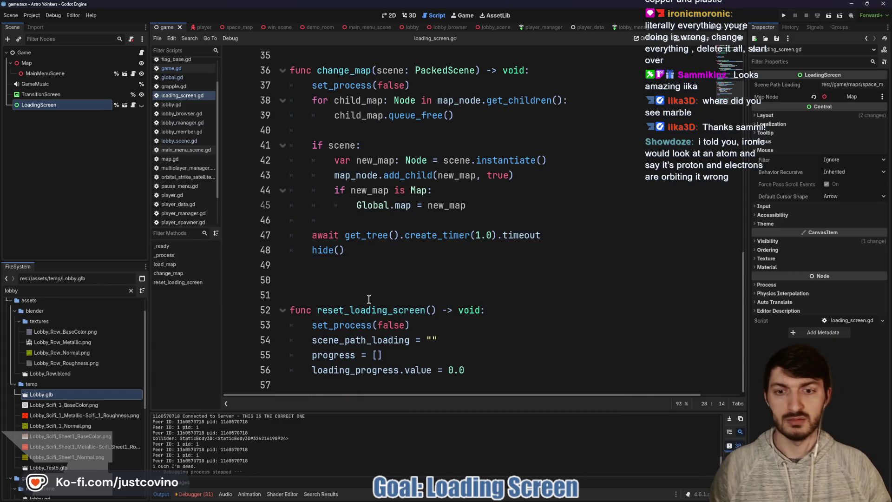
pyautogui.scroll(5, 369, 299)
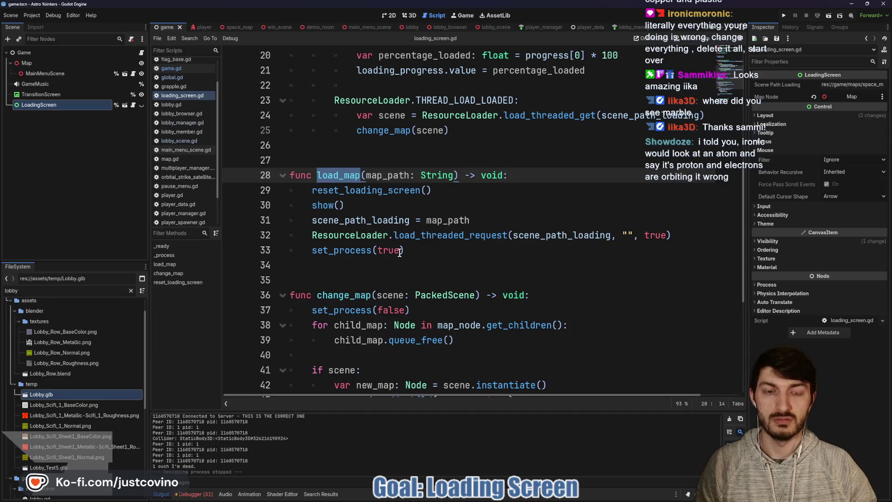
pyautogui.moveTo(402, 250); pyautogui.dragTo(294, 252)
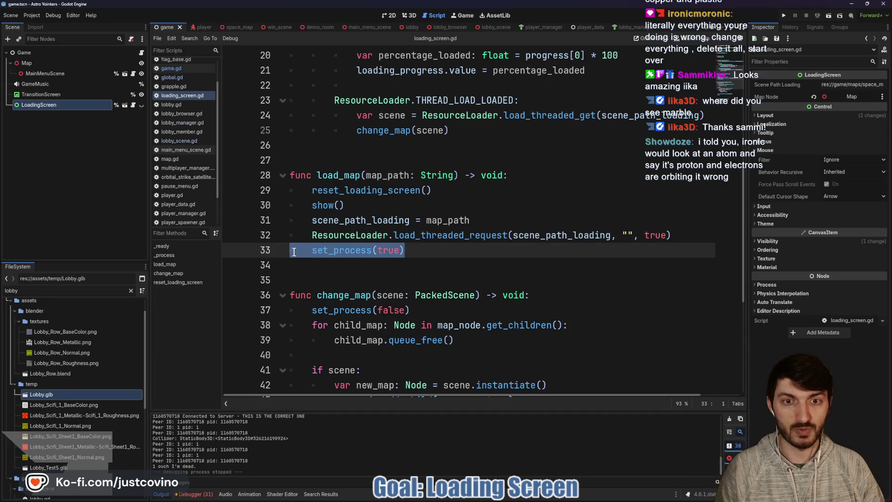
# Move set_process(true) above the ResourceLoader.load_threaded_request line in load_map and save
pyautogui.hotkey('alt', 'Up')
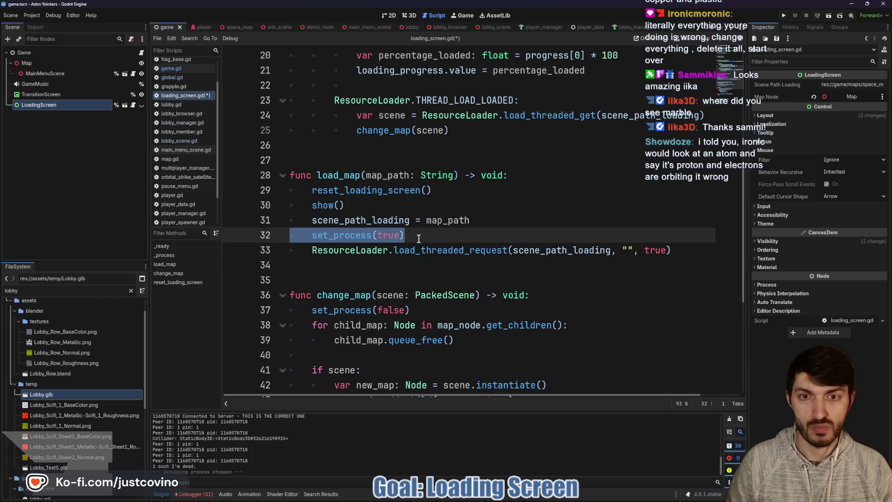
pyautogui.click(414, 233)
pyautogui.hotkey('ctrl', 's')
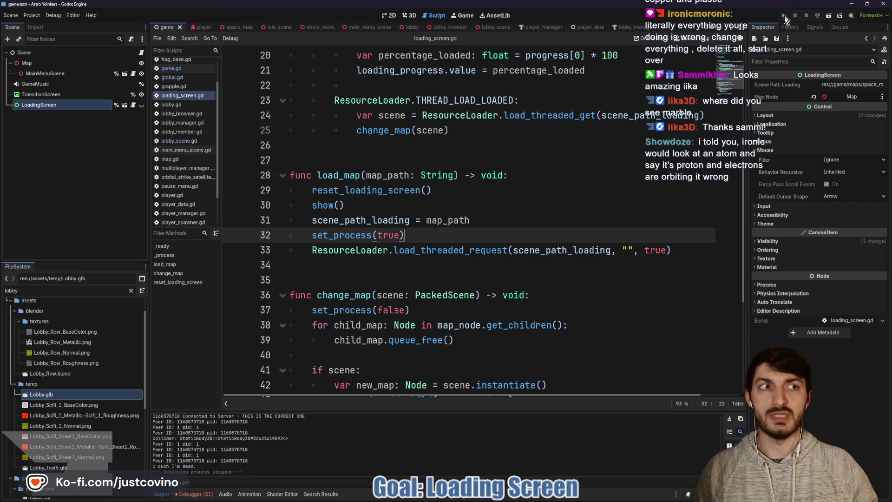
pyautogui.click(785, 16)
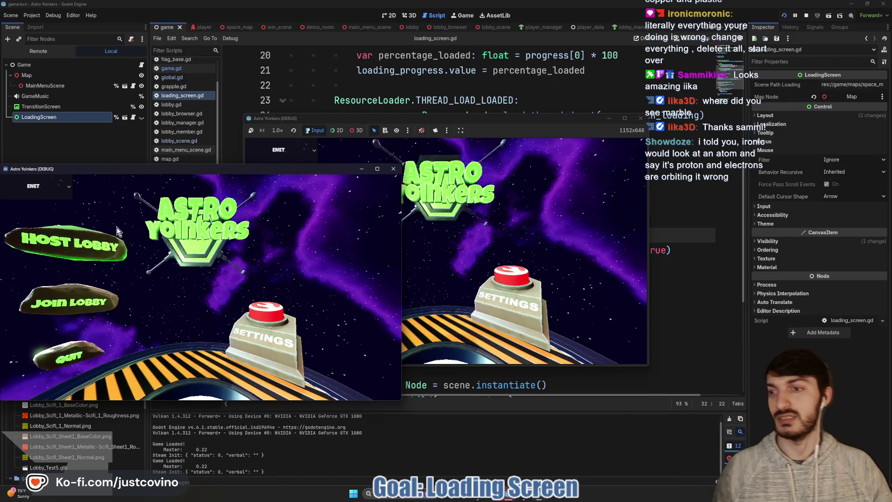
pyautogui.moveTo(186, 169)
pyautogui.mouseDown()
pyautogui.moveTo(598, 145)
pyautogui.moveTo(534, 116)
pyautogui.moveTo(309, 131)
pyautogui.mouseUp()
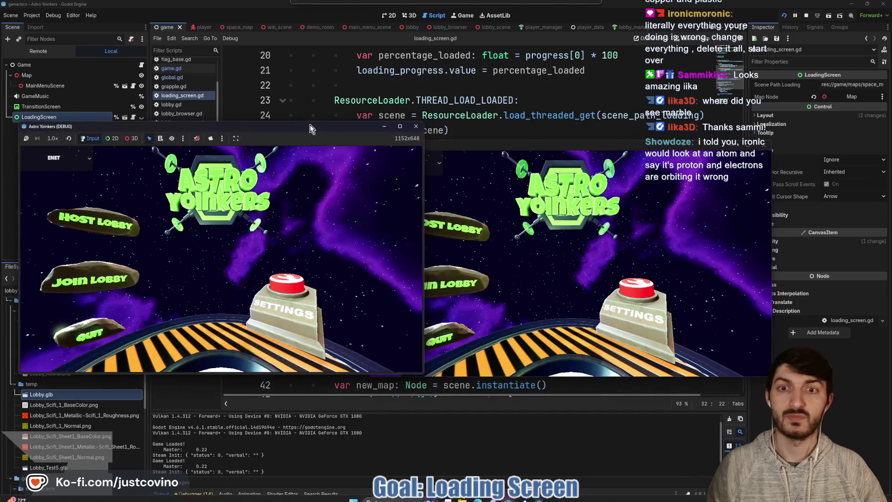
pyautogui.click(105, 223)
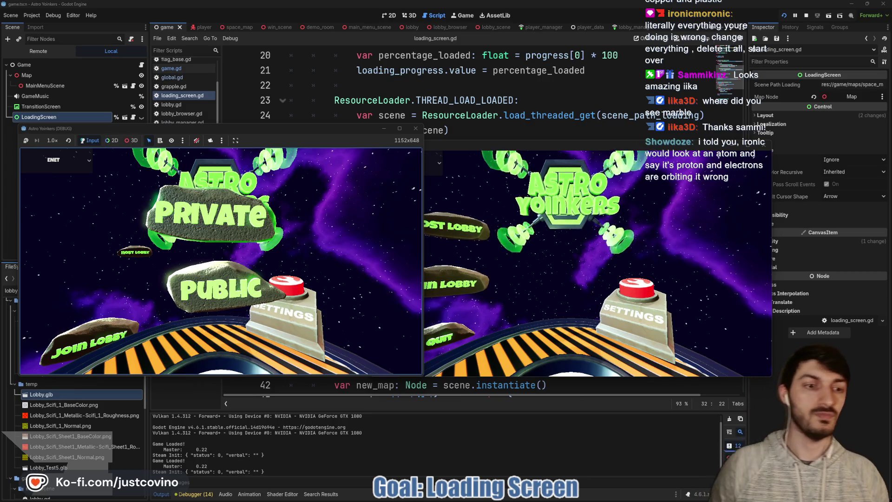
pyautogui.click(221, 289)
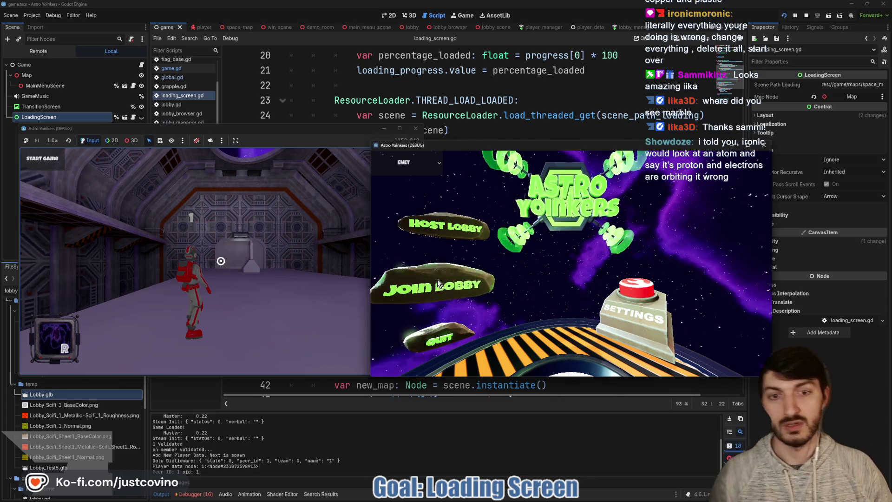
pyautogui.click(453, 283)
pyautogui.click(672, 183)
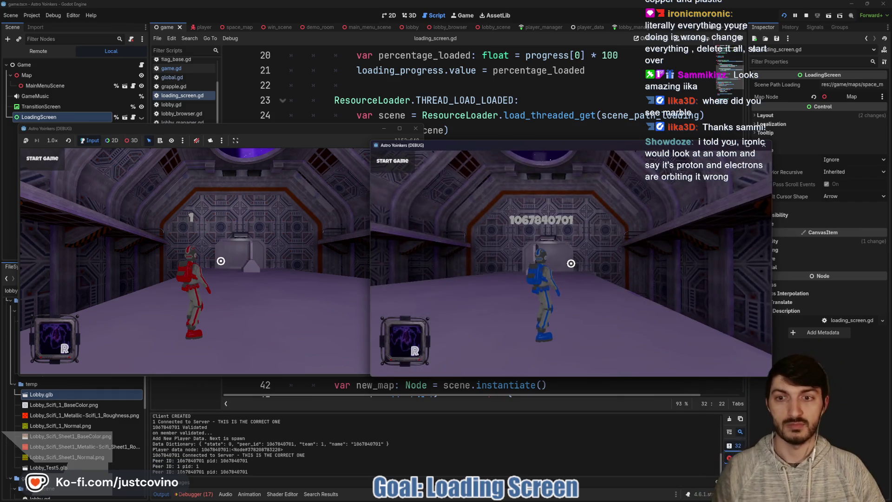
pyautogui.click(278, 148)
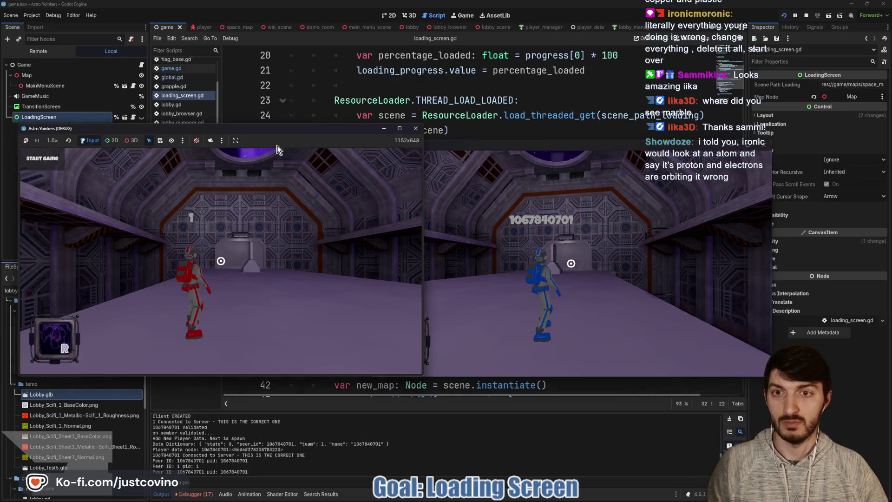
pyautogui.click(55, 162)
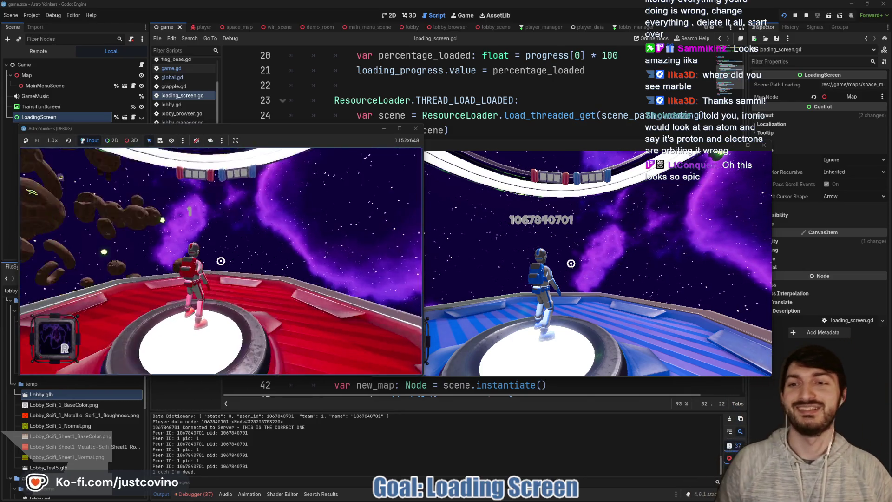
pyautogui.press('w')
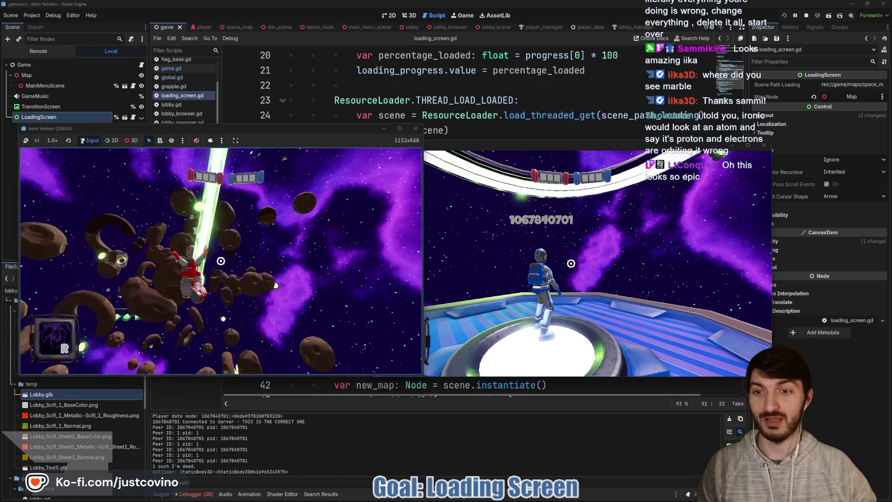
pyautogui.click(221, 261)
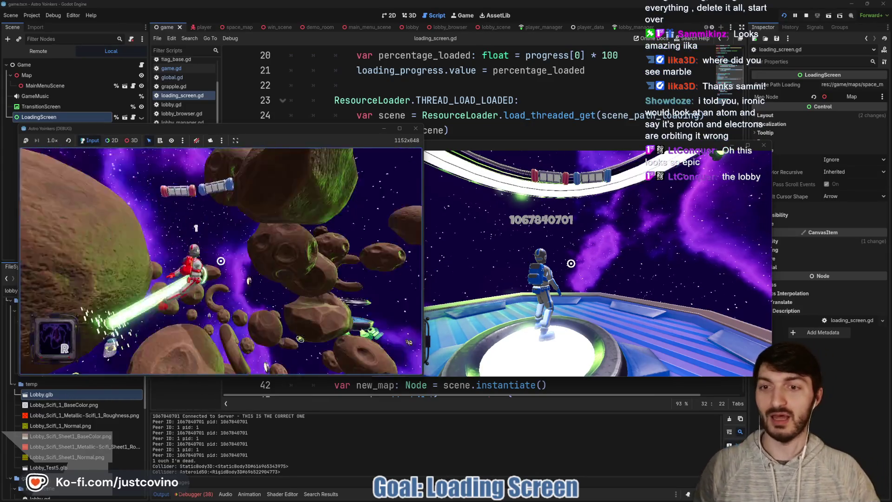
pyautogui.click(221, 261)
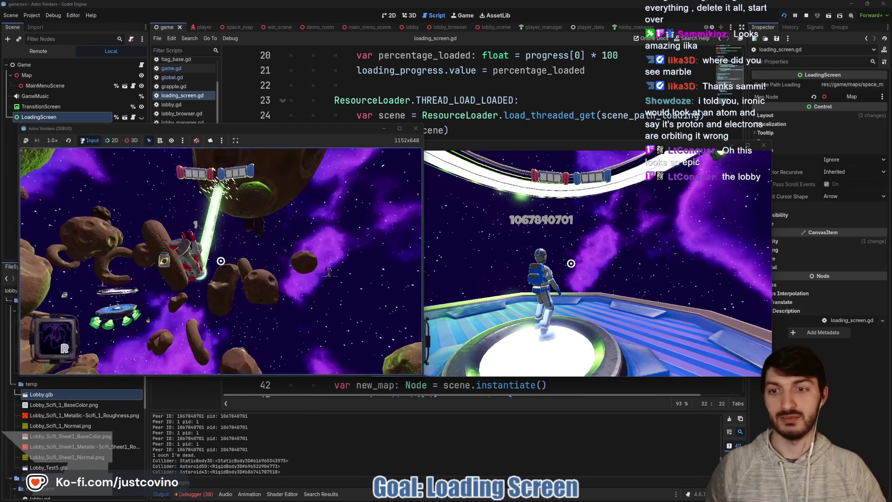
pyautogui.click(221, 261)
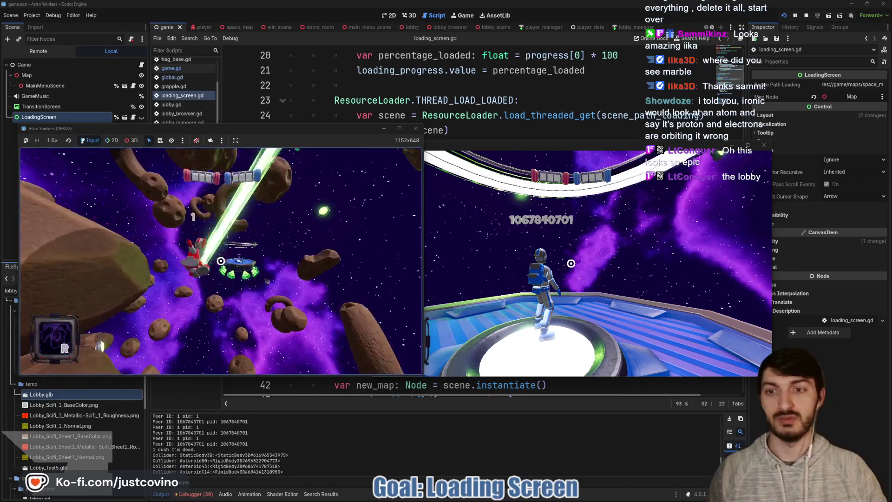
pyautogui.click(221, 261)
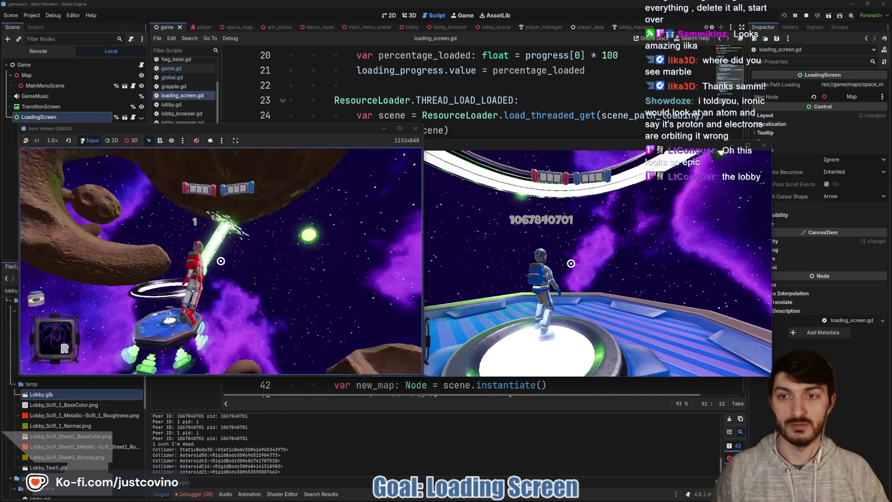
pyautogui.press('F8')
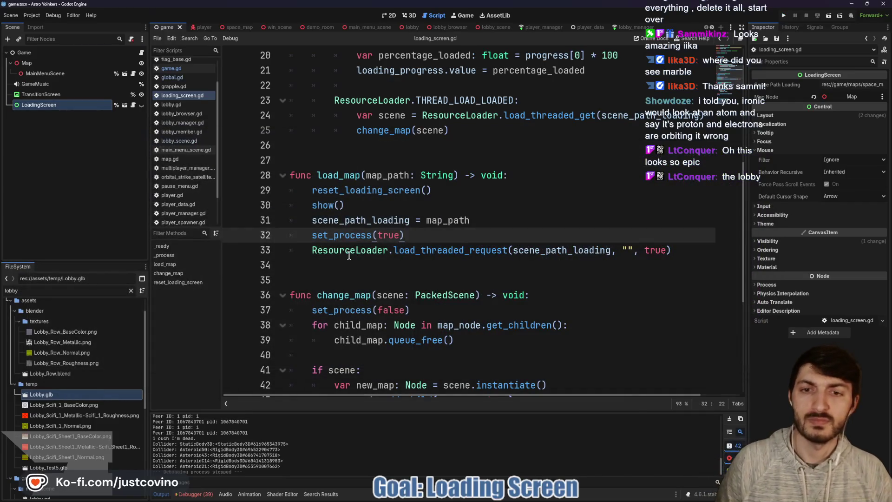
pyautogui.click(397, 263)
pyautogui.click(428, 236)
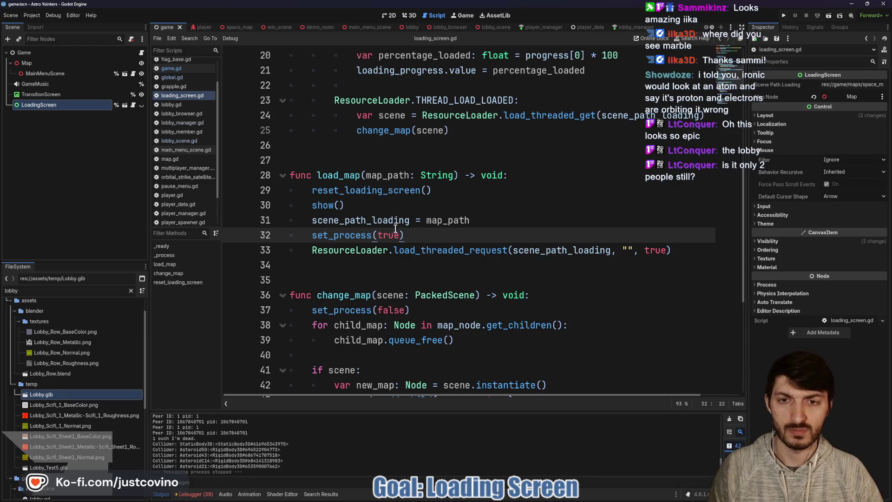
pyautogui.scroll(-1, 385, 225)
pyautogui.scroll(-1, 385, 225)
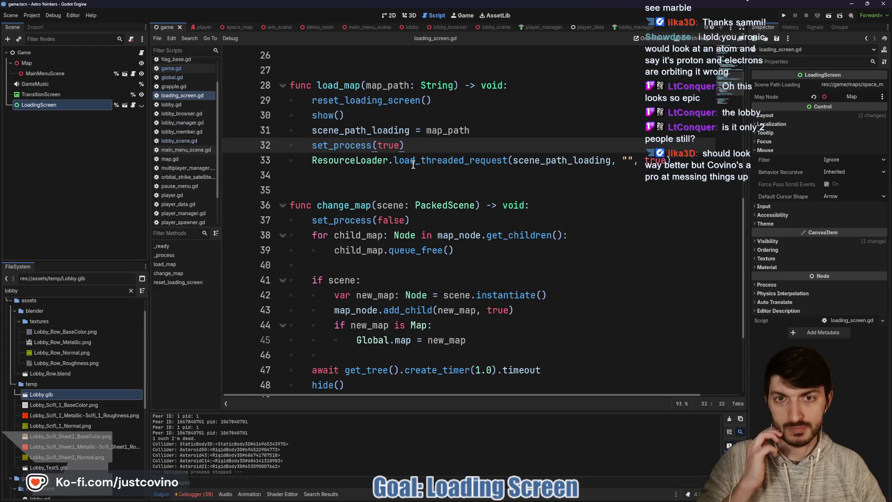
pyautogui.moveTo(413, 164)
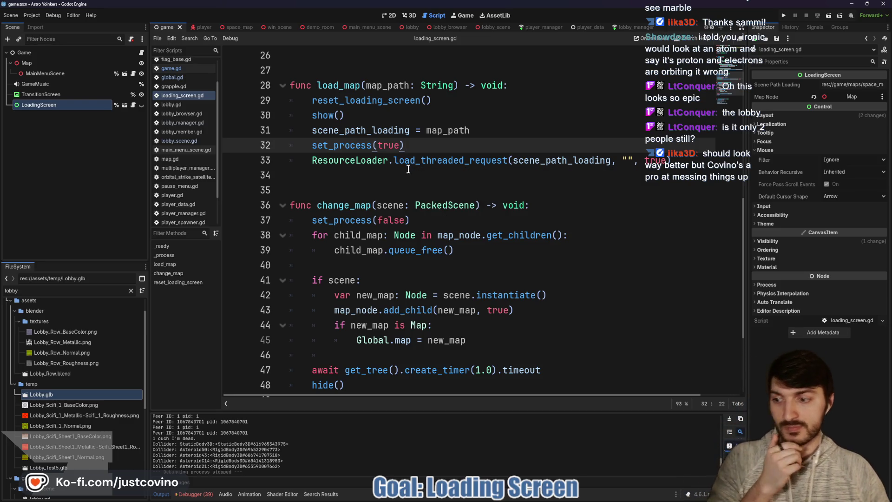
pyautogui.click(441, 184)
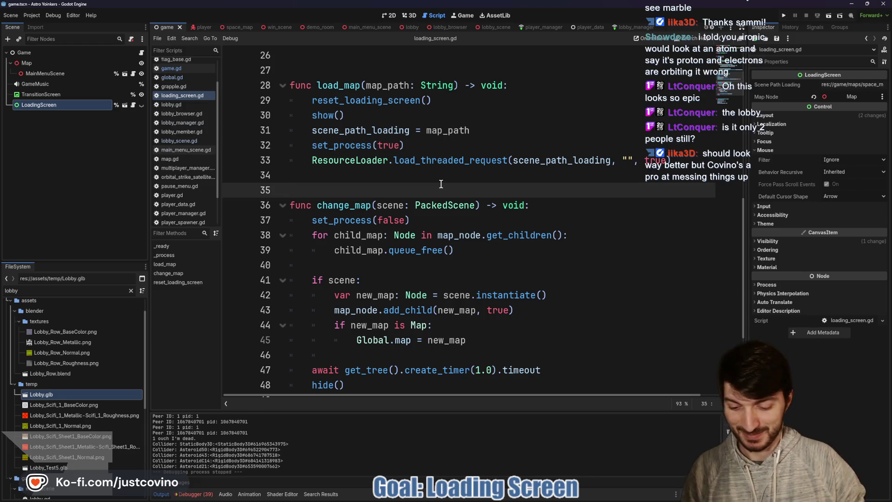
pyautogui.scroll(-2, 407, 225)
pyautogui.click(372, 264)
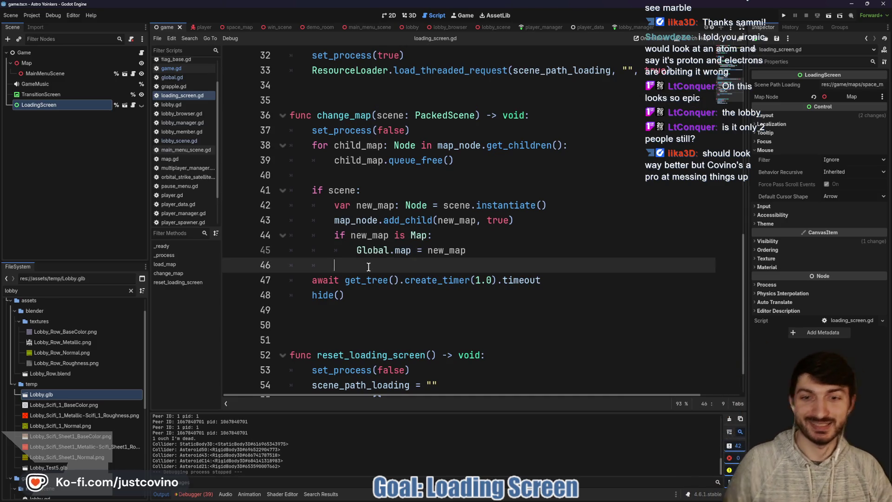
pyautogui.scroll(-1, 369, 267)
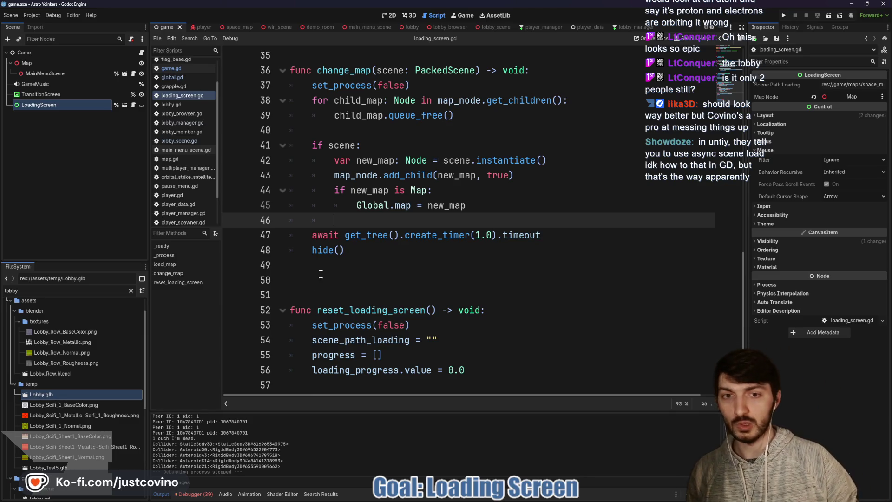
pyautogui.scroll(4, 409, 303)
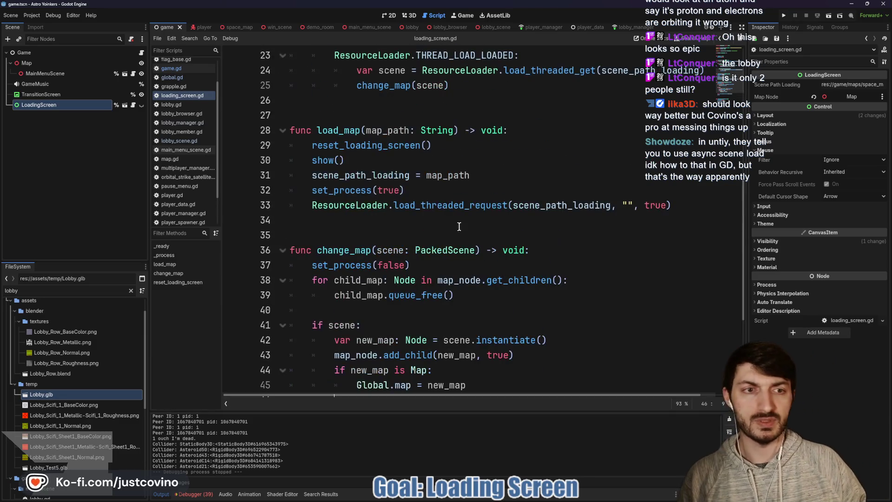
pyautogui.moveTo(642, 204)
pyautogui.mouseDown()
pyautogui.moveTo(666, 202)
pyautogui.moveTo(616, 207)
pyautogui.mouseUp()
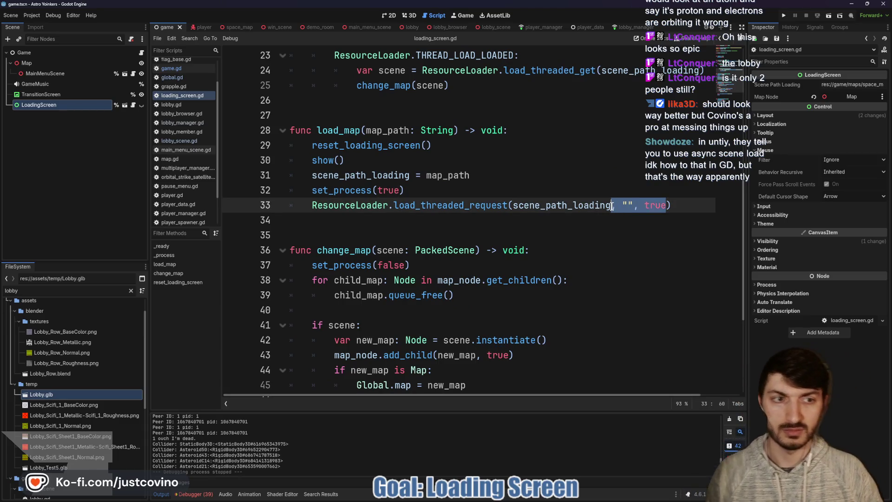
# Reduce load_threaded_request to just scene_path_loading and save the script
pyautogui.press('BackSpace')
pyautogui.hotkey('ctrl', 's')
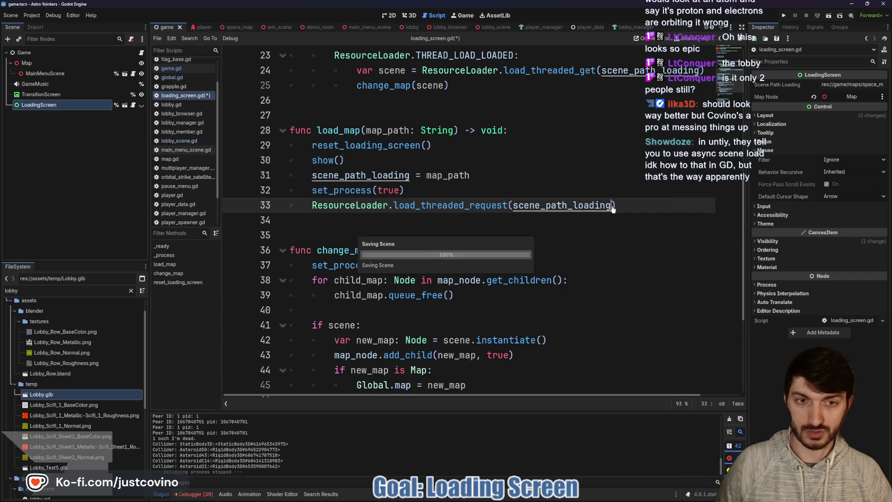
pyautogui.click(510, 221)
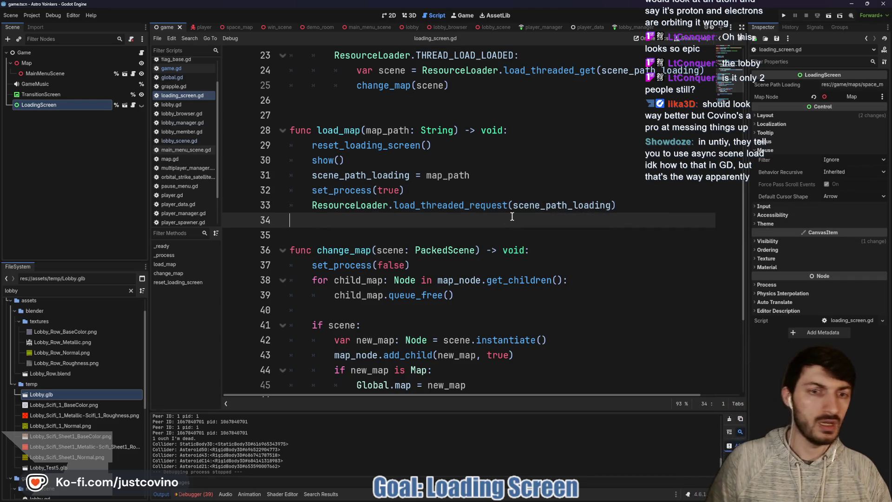